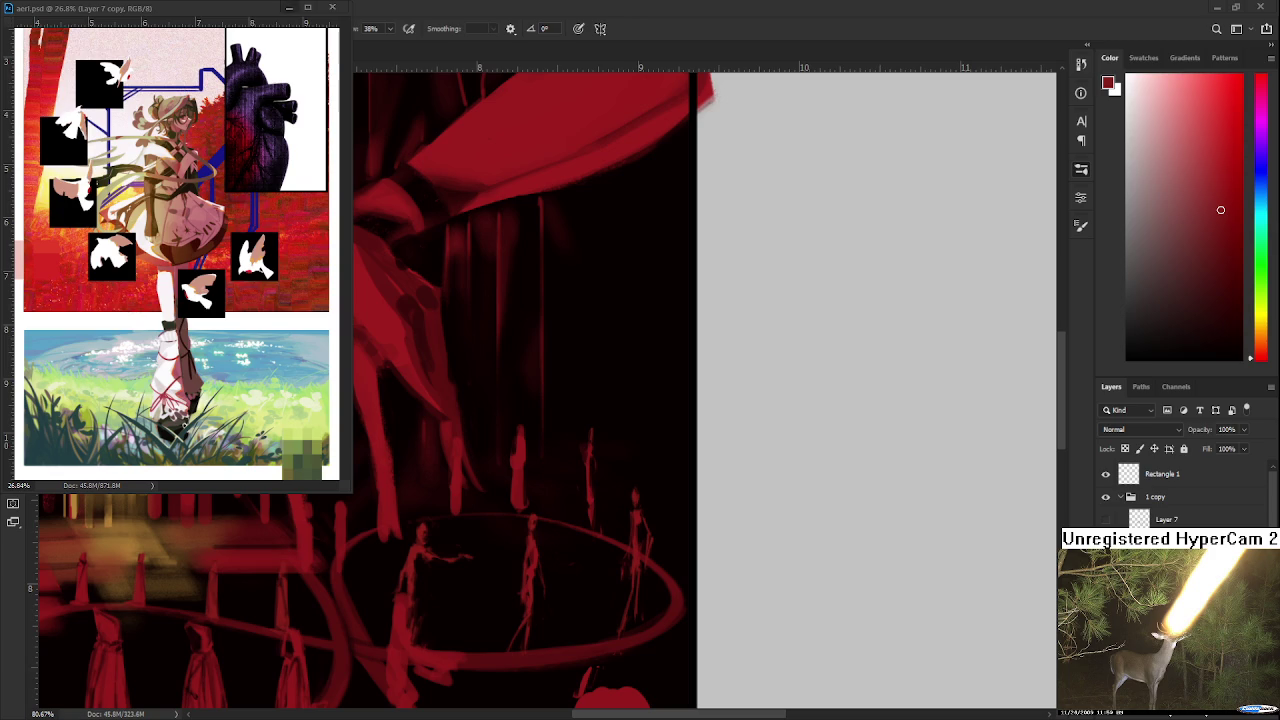
Step: Close the floating aeri.psd window and open Raid.psd from the Home screen
click(332, 7)
click(69, 42)
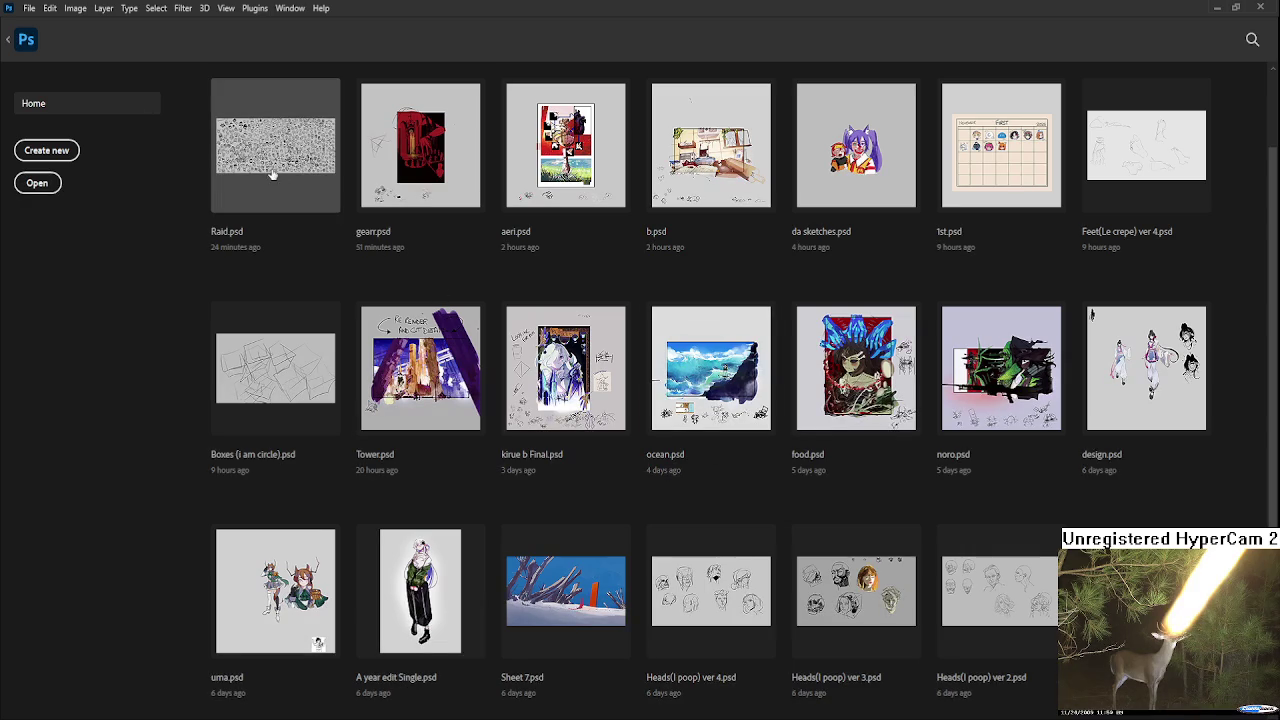
click(275, 145)
Step: Zoom in on a few sketched heads and undo a stray red stroke
scroll(732, 590, up, 1)
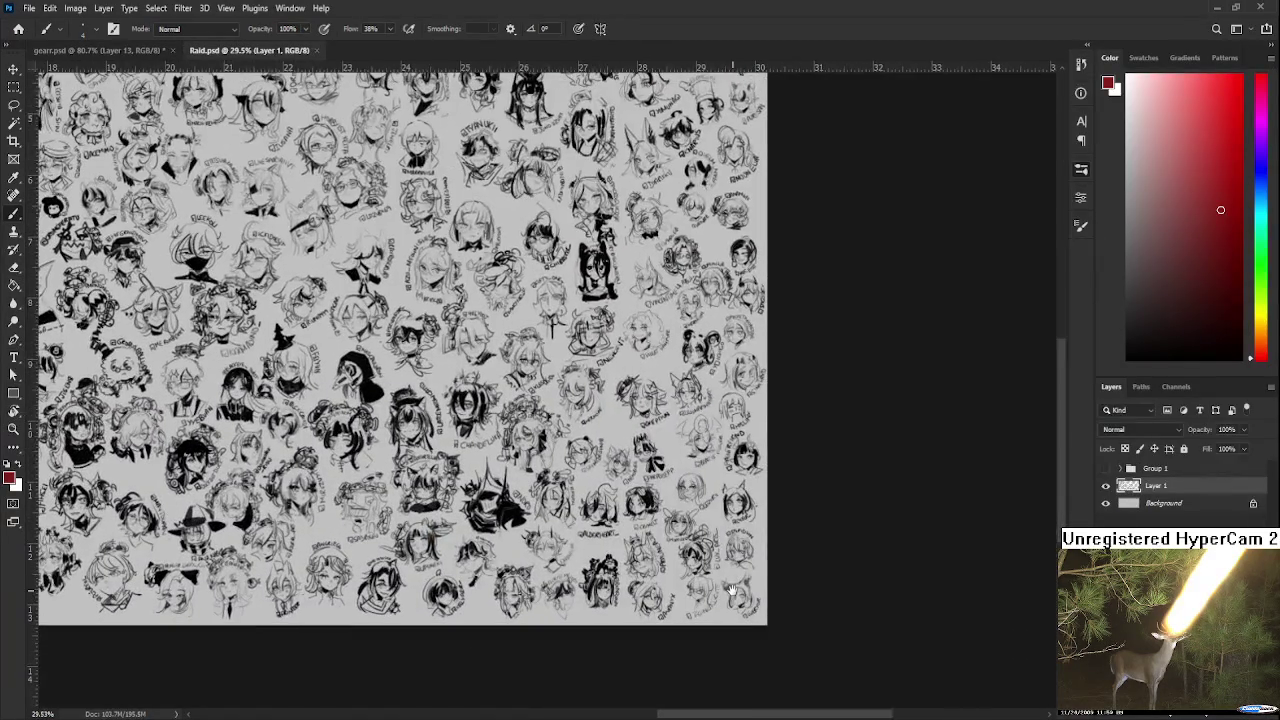
scroll(735, 591, up, 1)
scroll(742, 594, up, 1)
scroll(750, 595, up, 1)
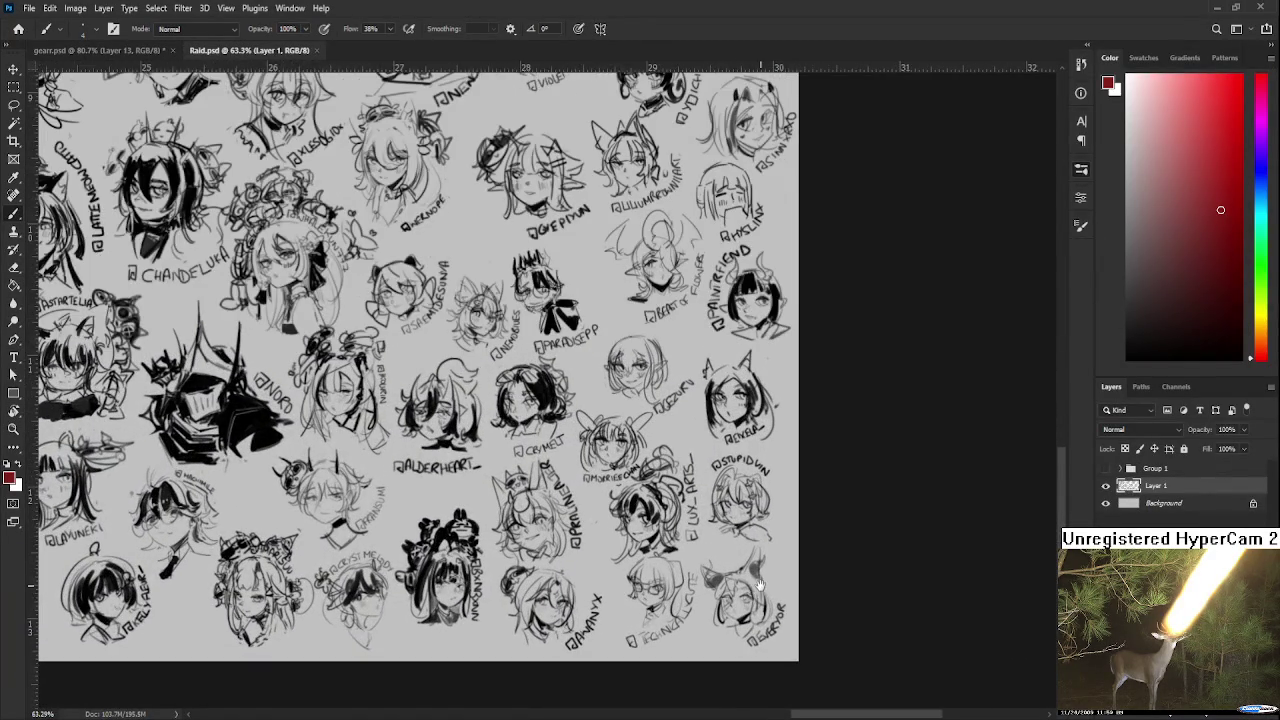
drag(754, 598, 660, 623)
scroll(660, 623, up, 2)
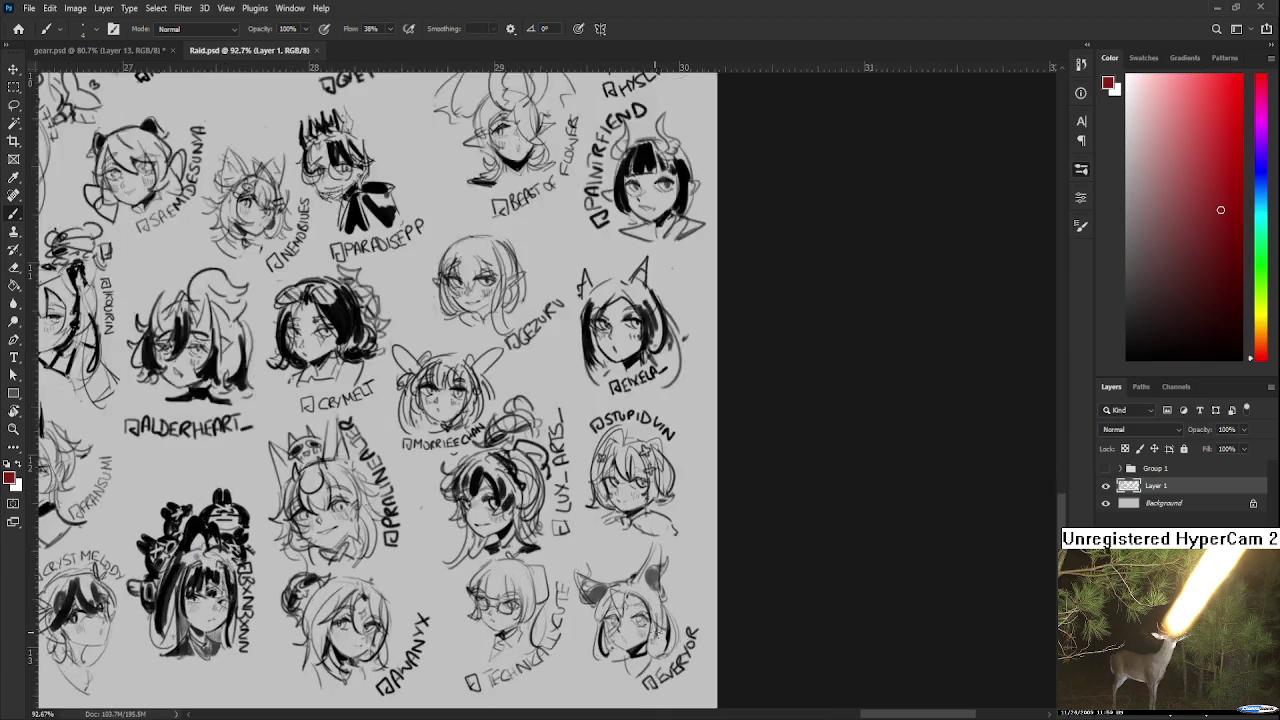
scroll(620, 540, up, 3)
scroll(590, 480, up, 1)
scroll(587, 473, up, 1)
drag(587, 473, 587, 449)
drag(576, 362, 558, 422)
key(ctrl+z)
Step: Sample near-black from the line work and try strokes on the head, undoing one
alt+click(668, 440)
drag(697, 535, 692, 530)
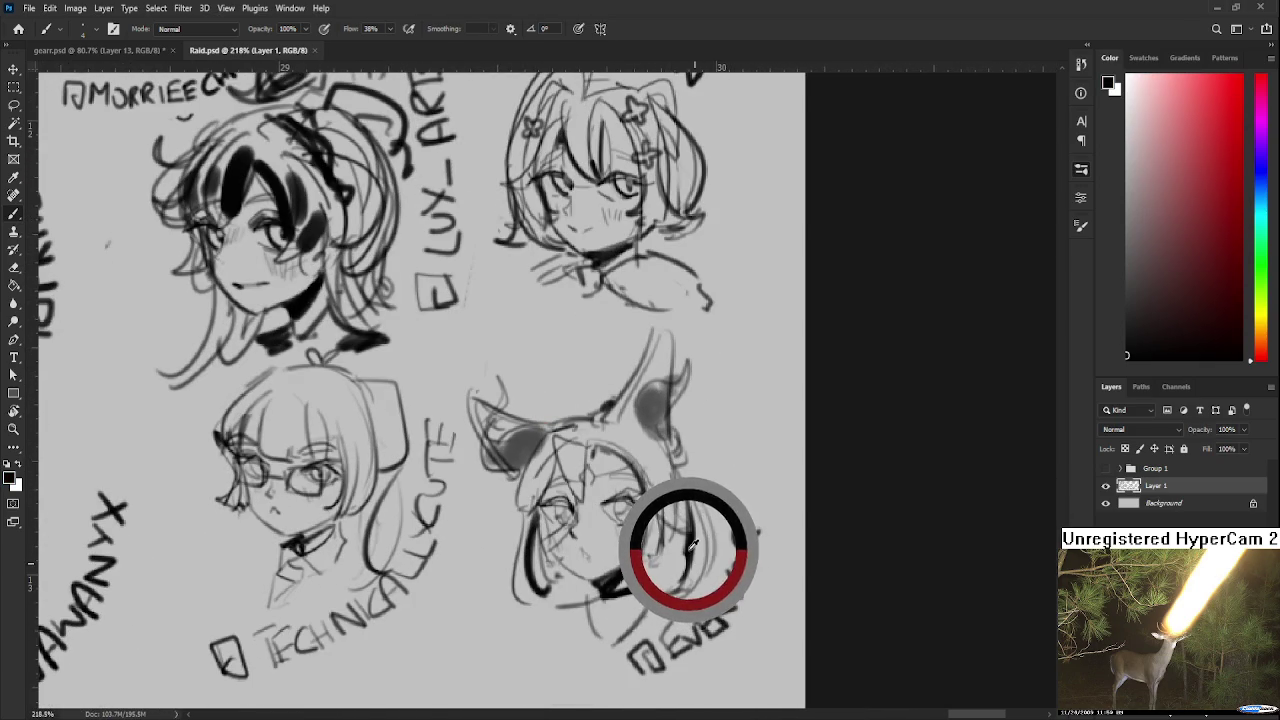
drag(590, 378, 574, 382)
mouse_move(528, 430)
mouse_down()
mouse_move(612, 390)
mouse_move(544, 420)
mouse_up()
key(ctrl+z)
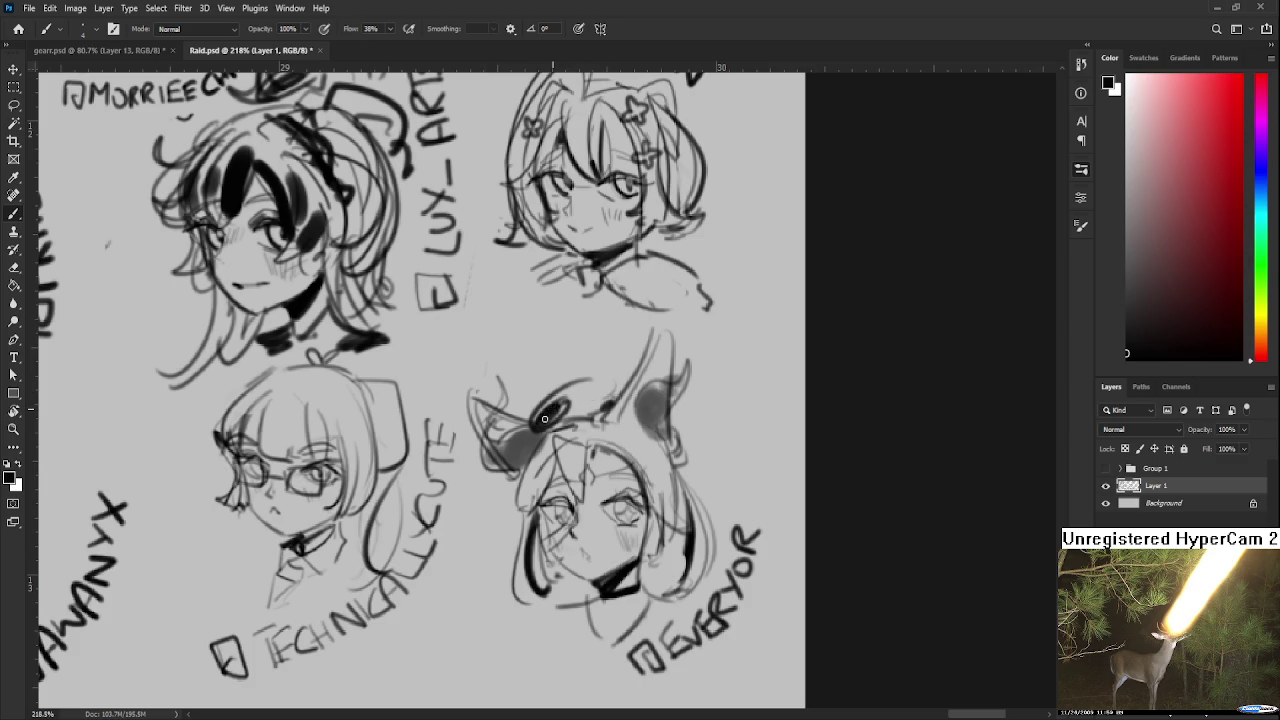
Step: Outline and darken the bow's lobes and upper band, and add lines inside the ear
drag(604, 381, 565, 424)
mouse_move(556, 380)
mouse_down()
mouse_move(570, 425)
mouse_move(546, 406)
mouse_move(577, 408)
mouse_move(610, 374)
mouse_up()
mouse_move(530, 418)
mouse_down()
mouse_move(540, 380)
mouse_move(530, 420)
mouse_up()
drag(584, 368, 604, 350)
mouse_move(540, 398)
mouse_down()
mouse_move(578, 374)
mouse_move(634, 368)
mouse_up()
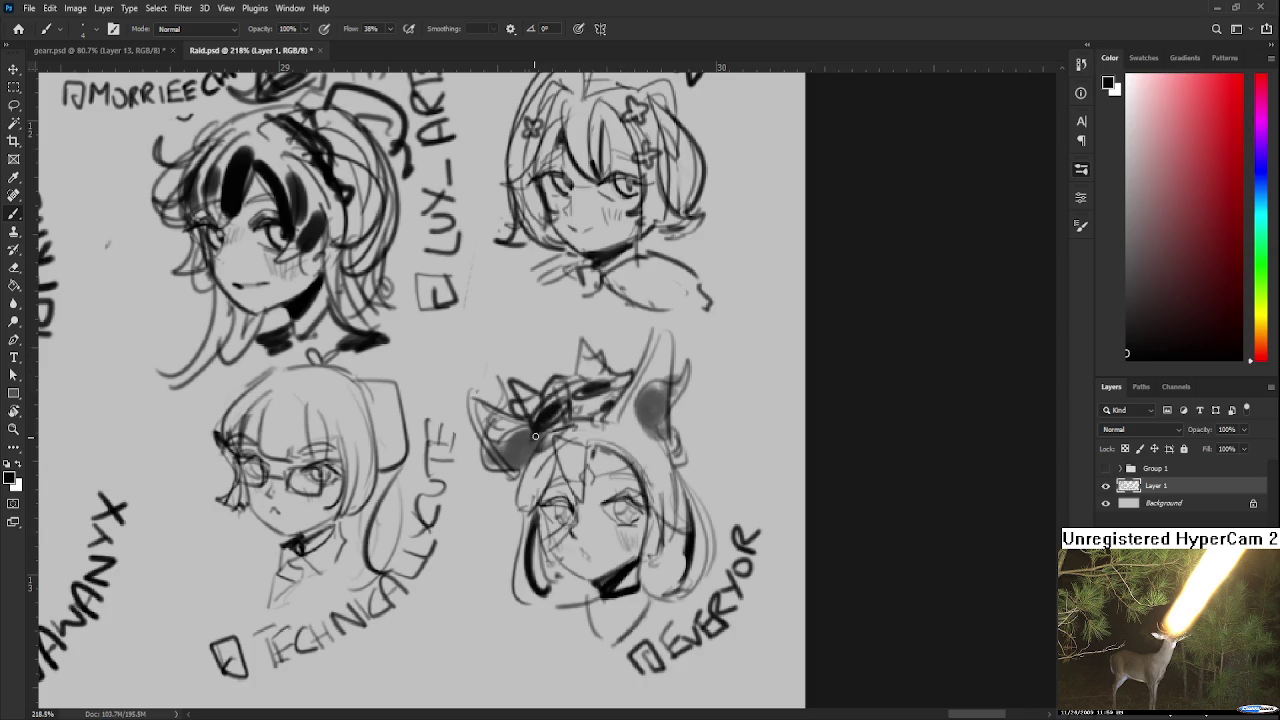
drag(581, 407, 573, 463)
key(e)
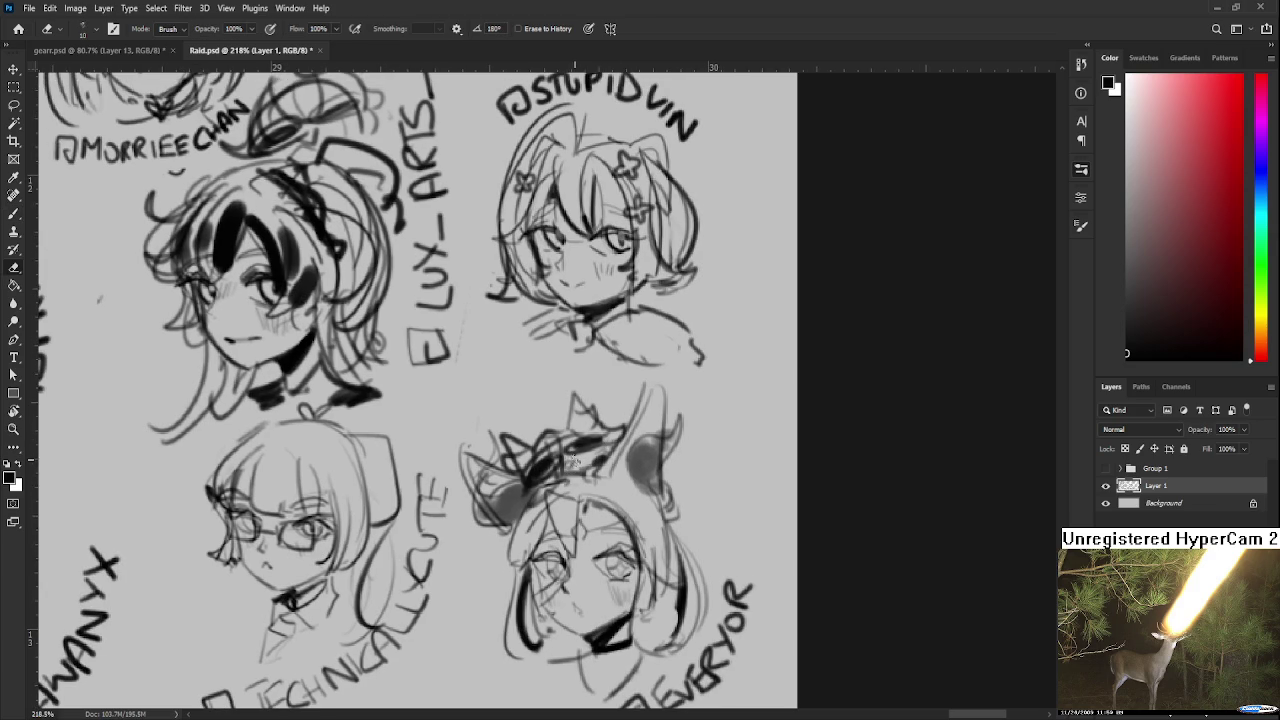
Step: Switch back to the Brush, zoom out over the whole sheet, then close the Raid.psd tab
key(b)
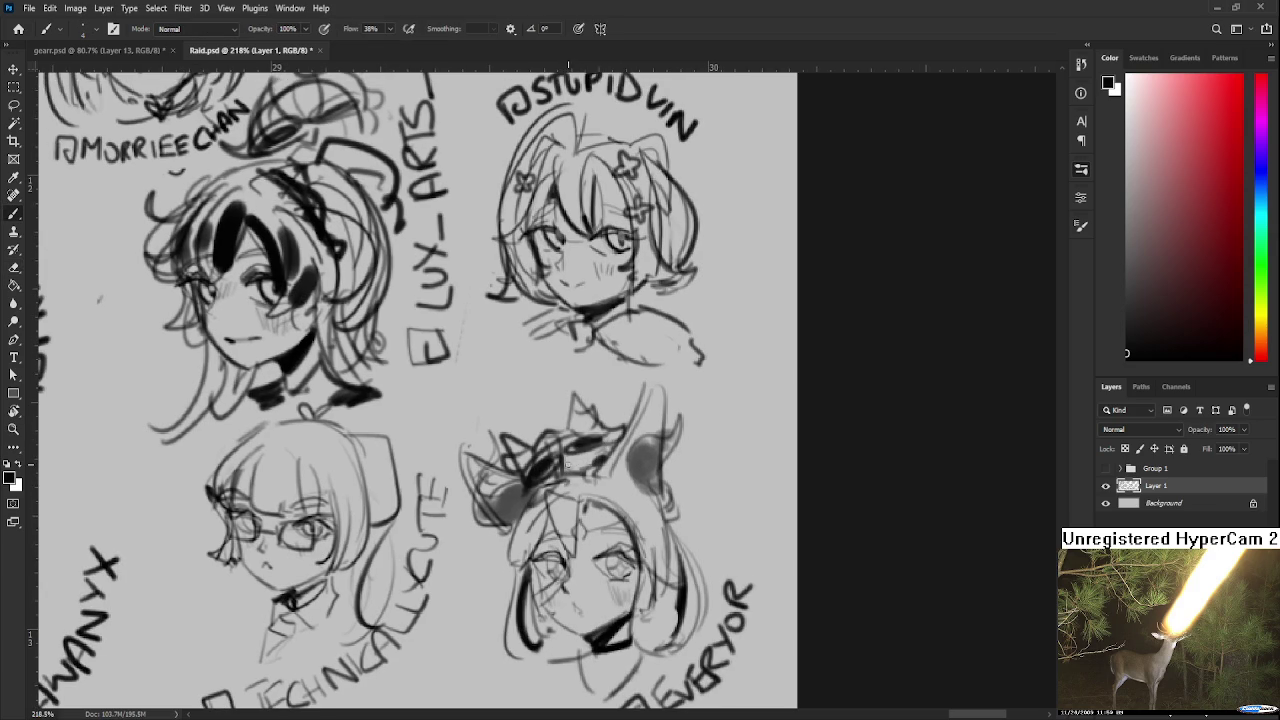
scroll(615, 520, down, 3)
scroll(615, 520, down, 3)
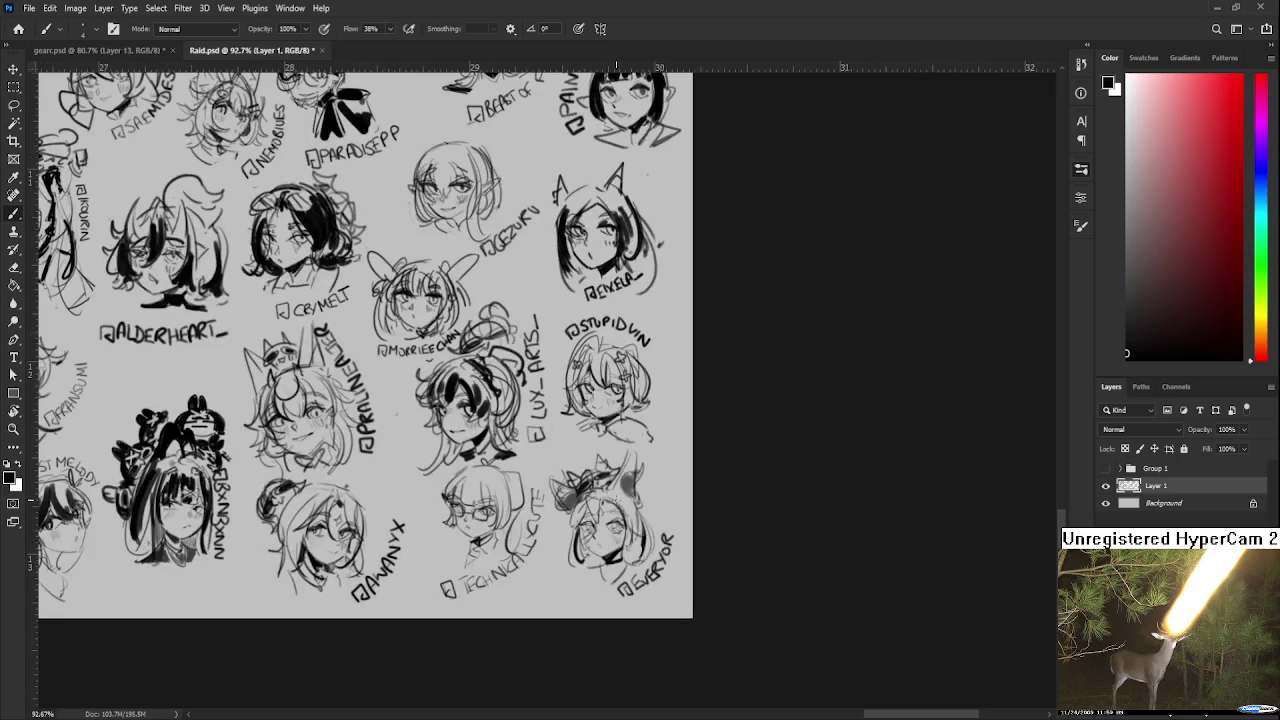
scroll(615, 520, down, 1)
scroll(615, 537, down, 2)
scroll(630, 500, up, 1)
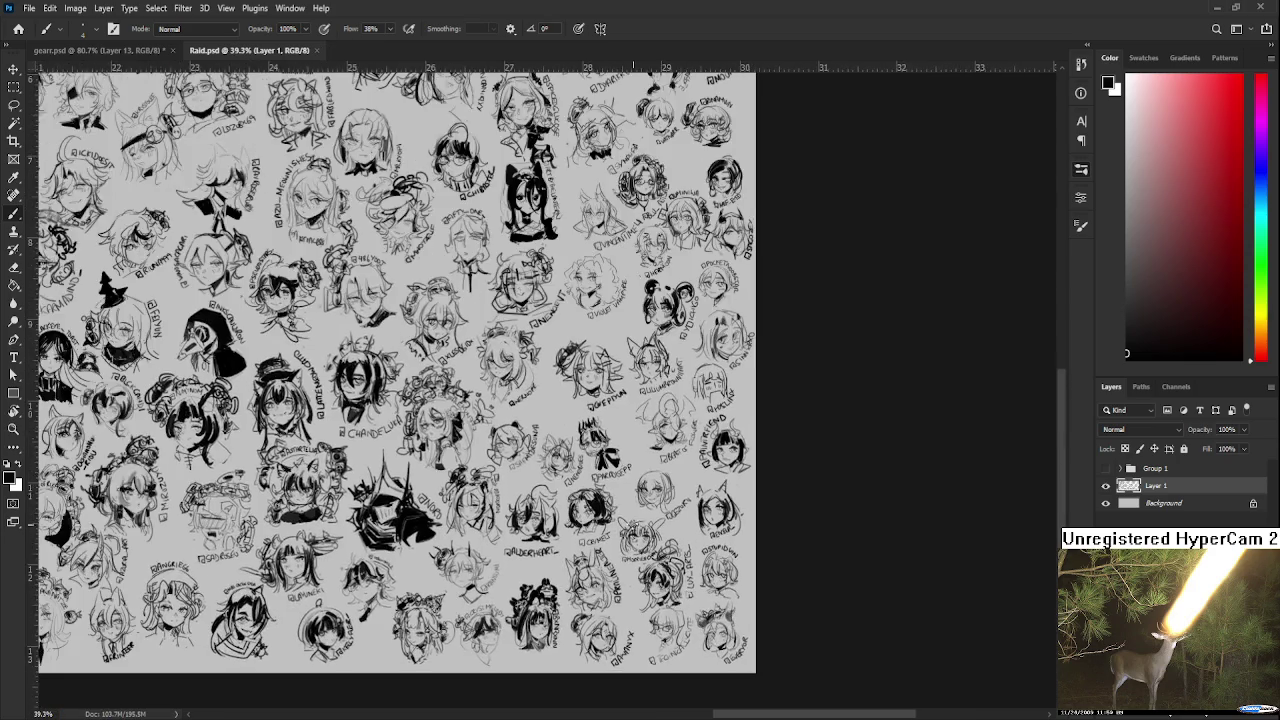
scroll(650, 470, down, 2)
scroll(668, 450, up, 1)
scroll(669, 452, up, 1)
scroll(669, 452, down, 2)
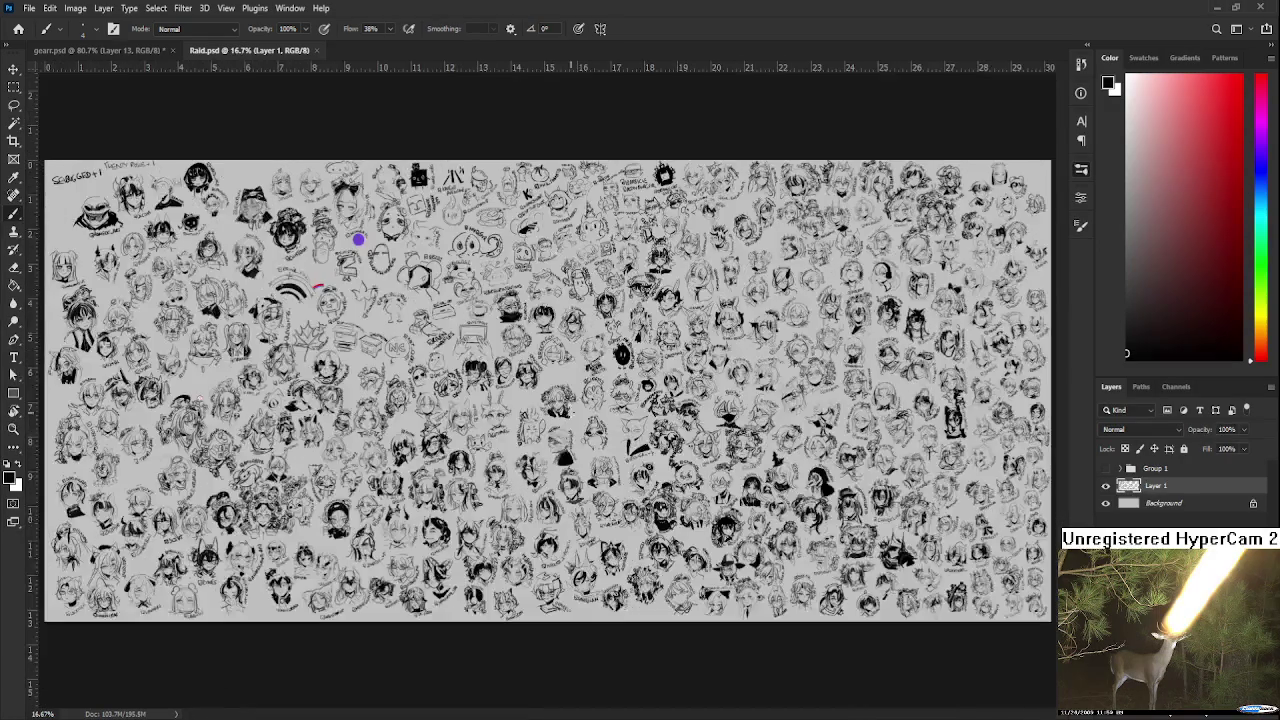
click(316, 50)
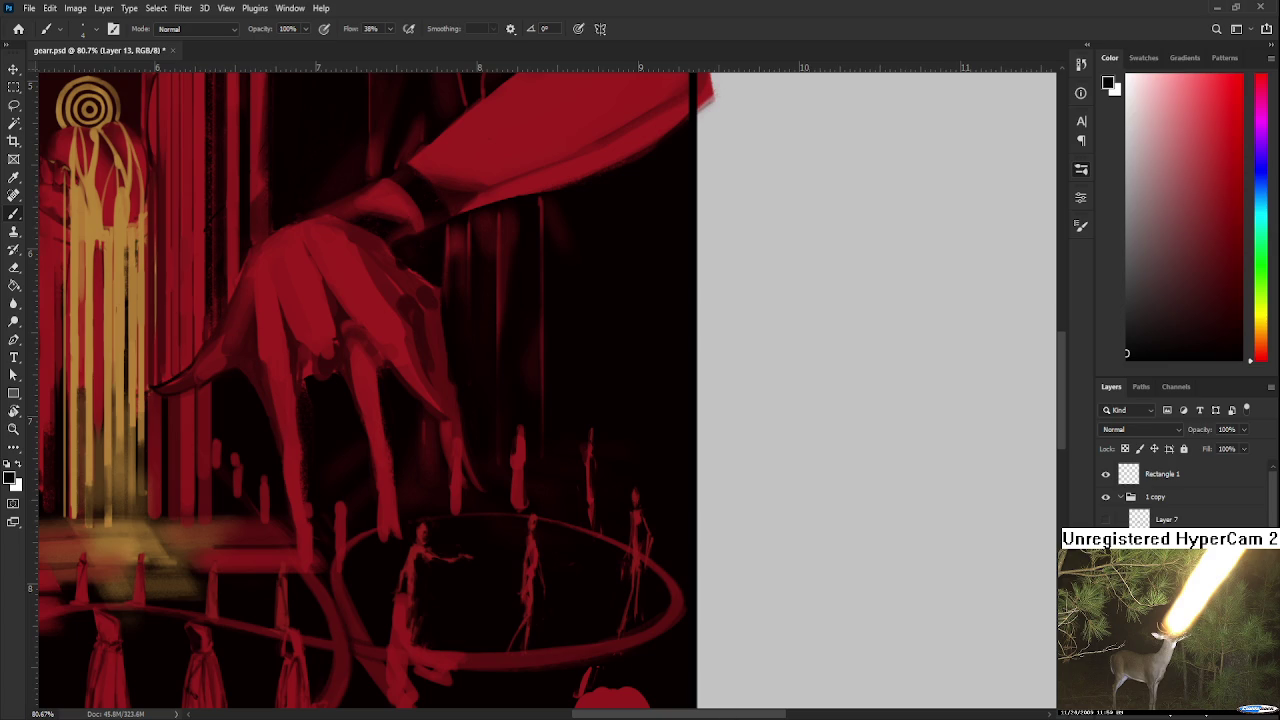
Step: Cycle to aeri.psd, pan the hand painting, minimize the floating window and reopen Raid.psd
key(ctrl+Tab)
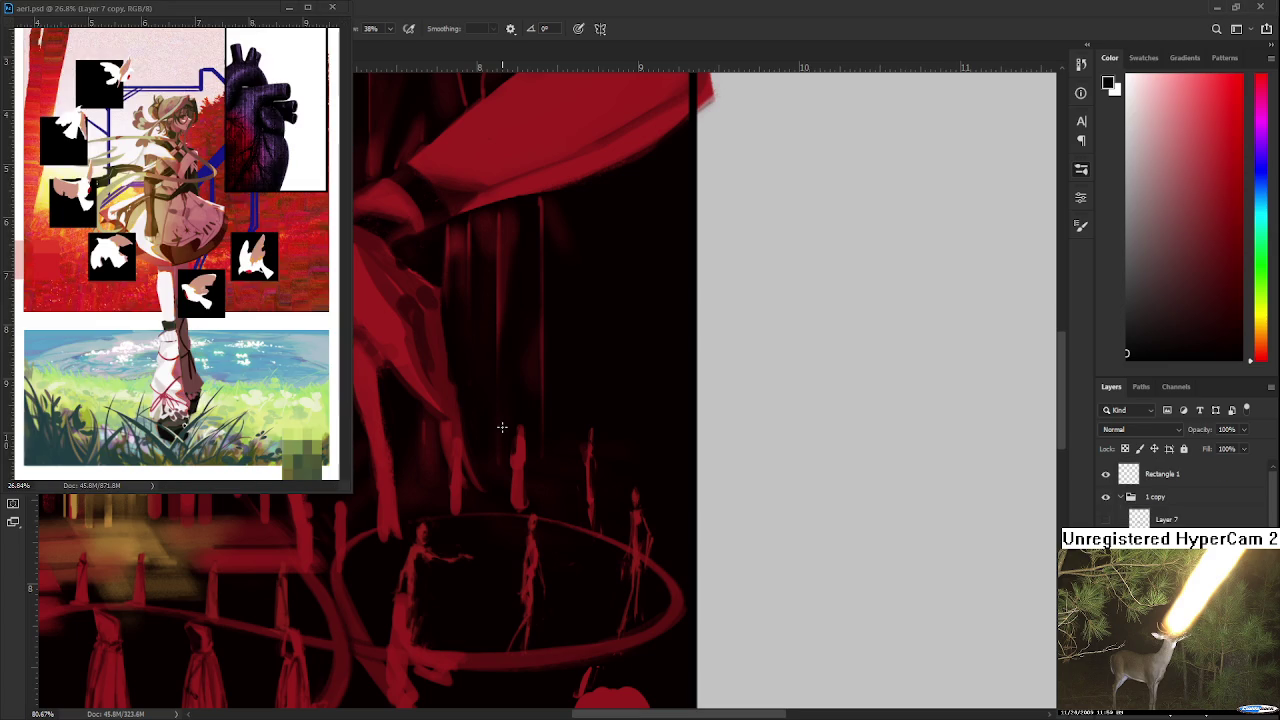
scroll(502, 427, down, 1)
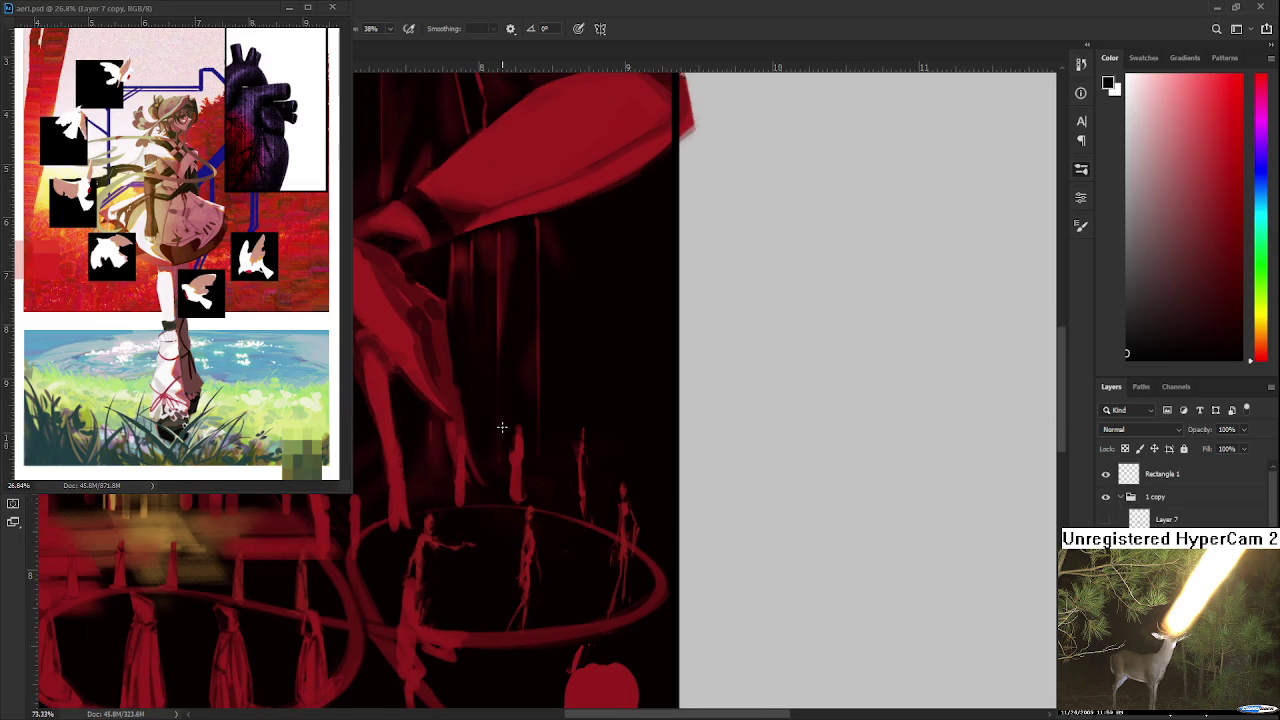
mouse_move(502, 427)
mouse_down()
mouse_move(557, 438)
mouse_move(643, 428)
mouse_up()
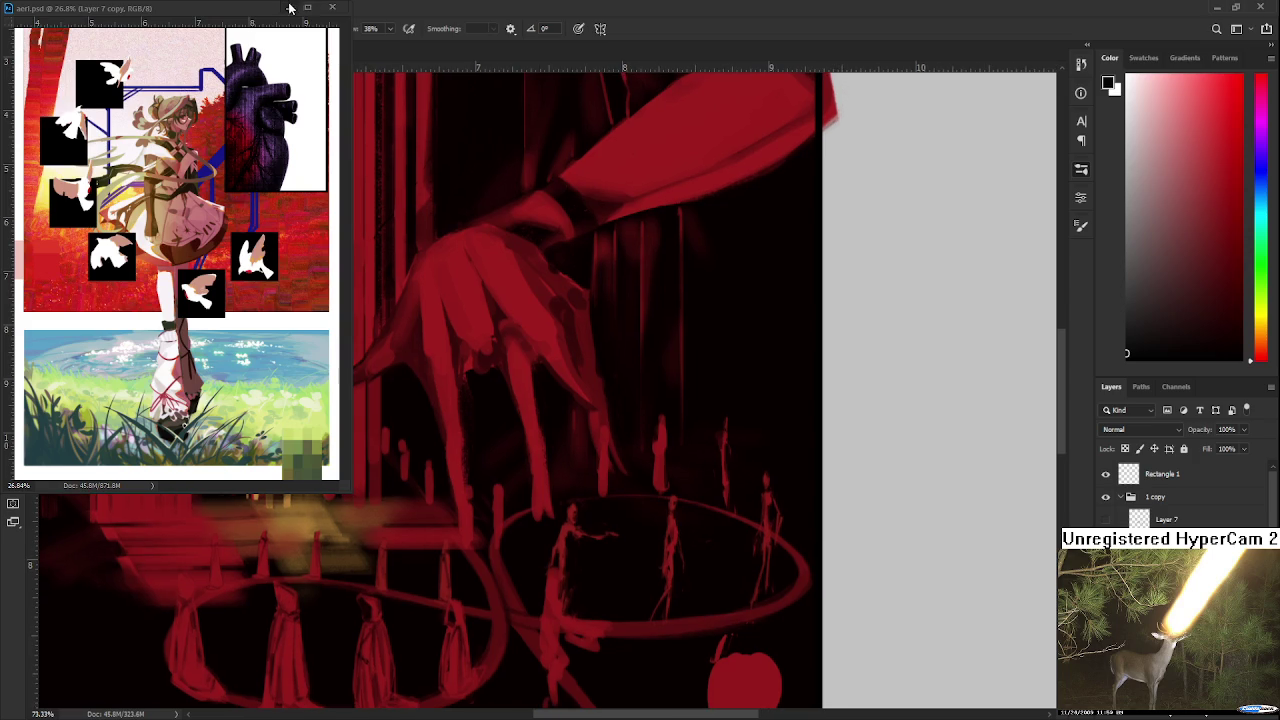
click(289, 7)
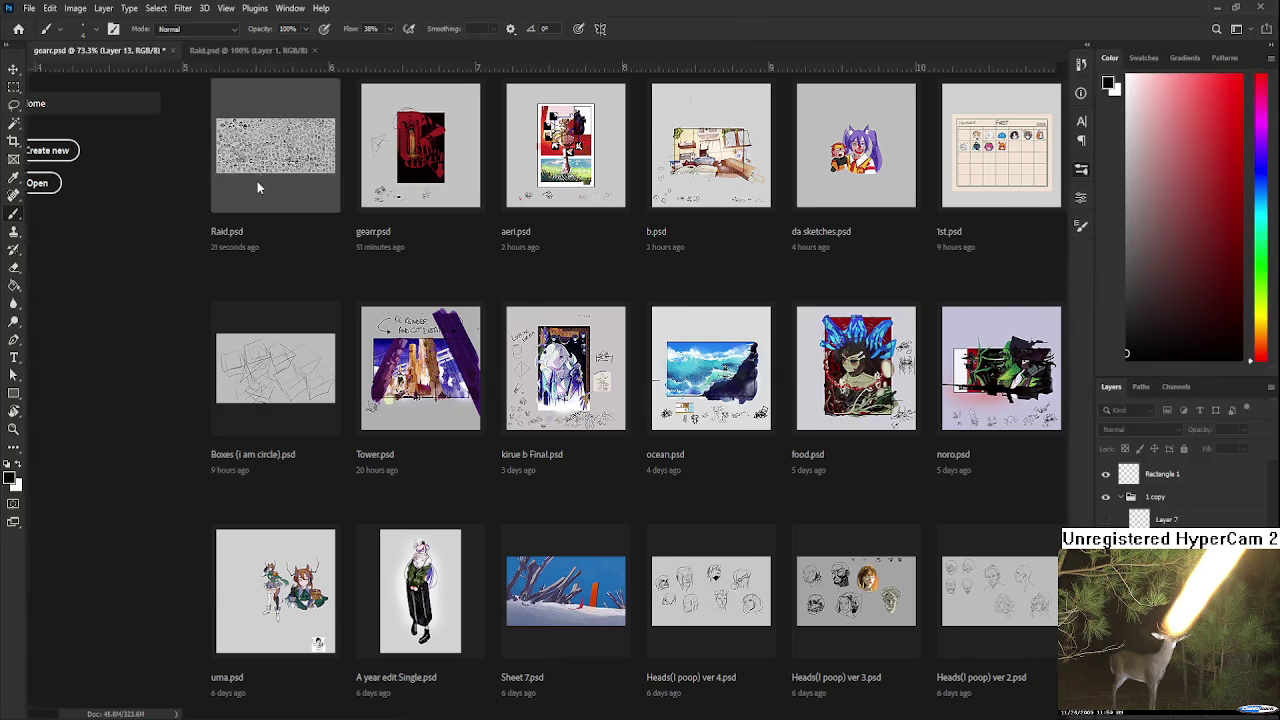
click(257, 181)
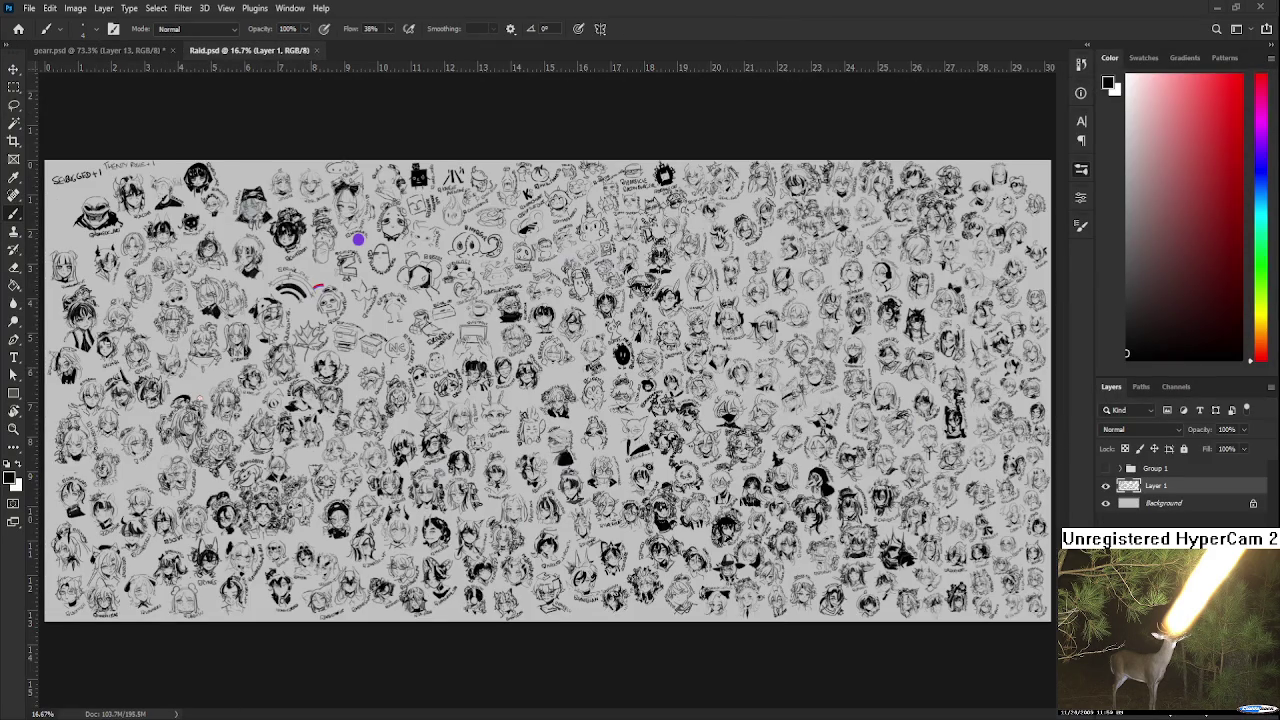
scroll(147, 517, up, 1)
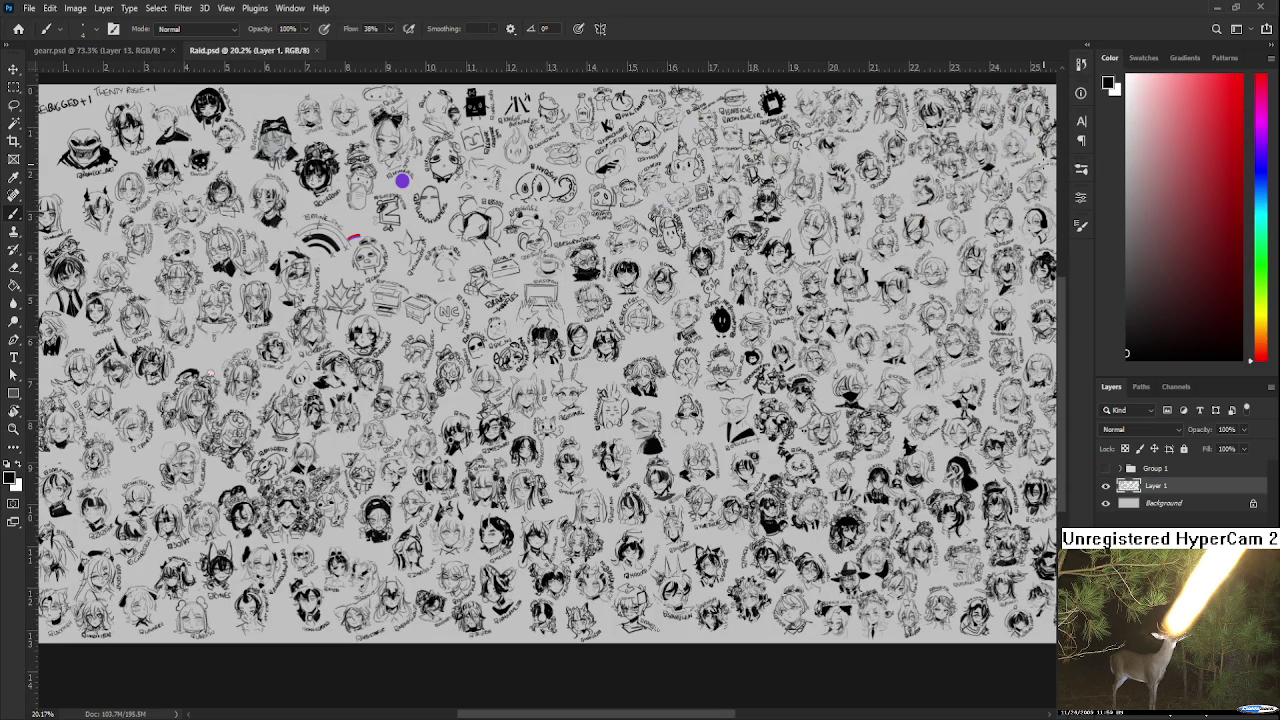
scroll(532, 322, right, 5)
scroll(690, 440, up, 2)
scroll(690, 440, up, 2)
scroll(690, 440, up, 2)
scroll(690, 440, up, 2)
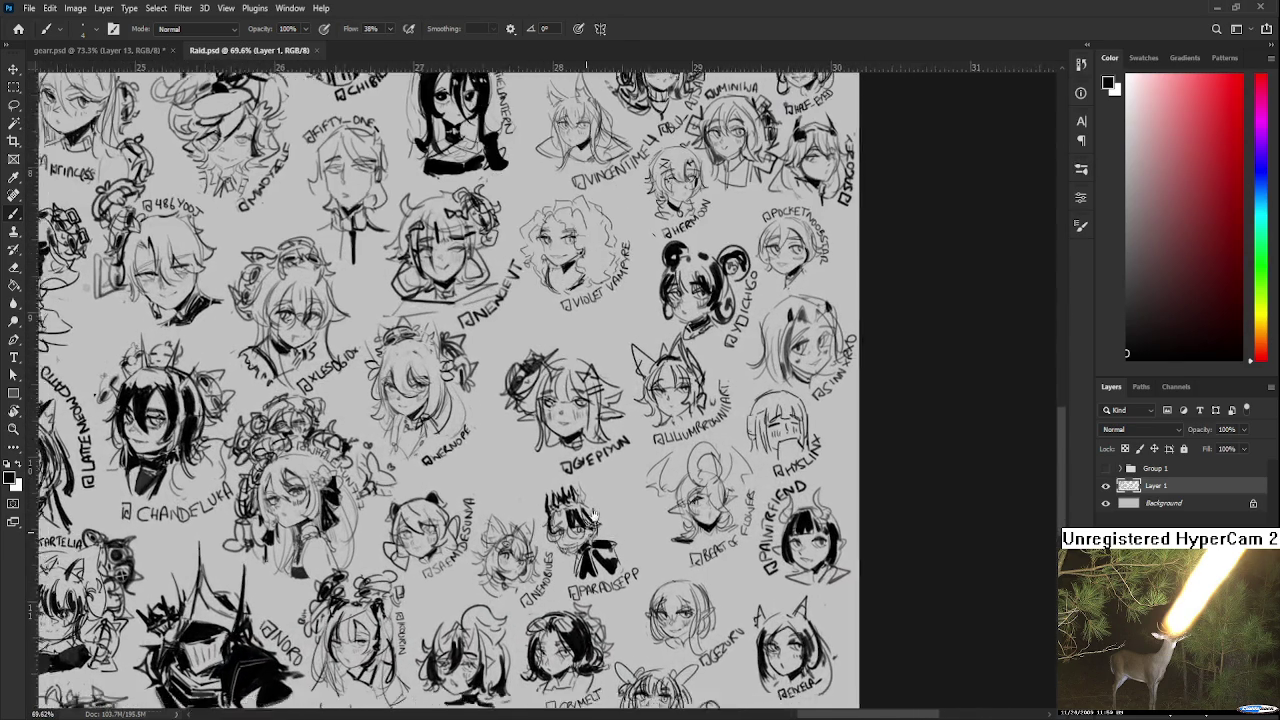
scroll(690, 512, down, 3)
scroll(668, 483, left, 2)
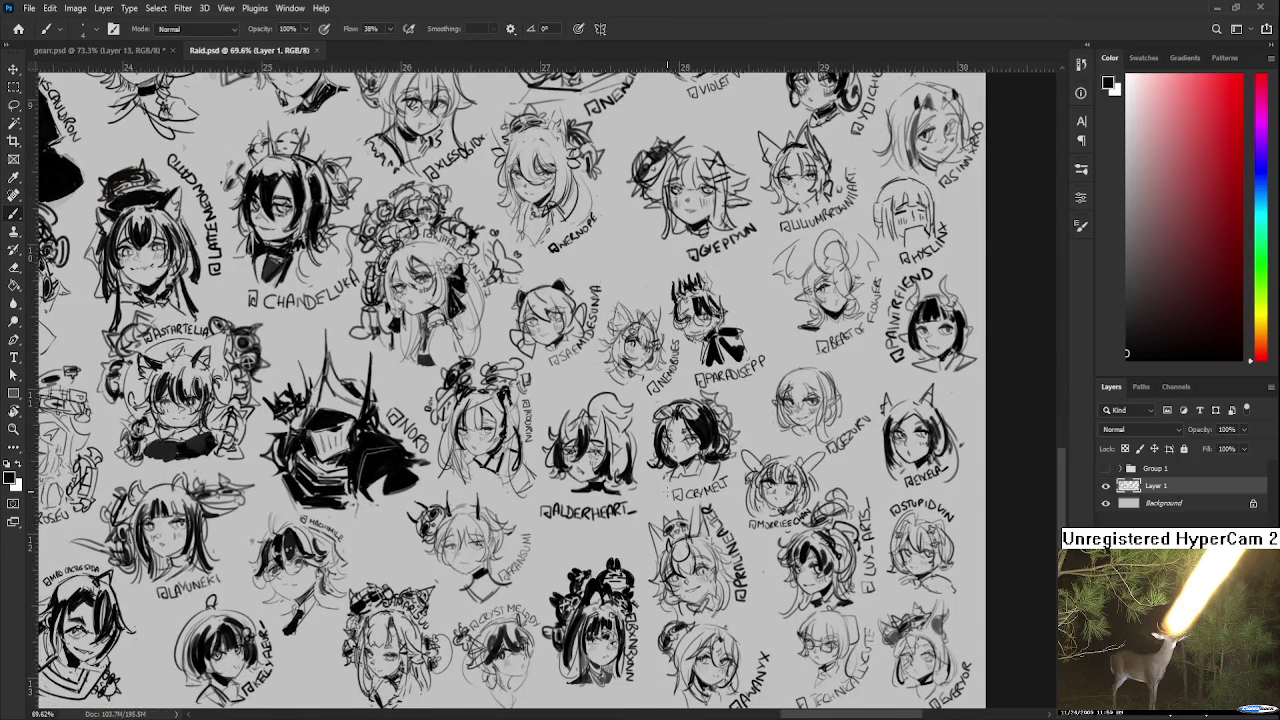
scroll(718, 472, down, 2)
scroll(718, 472, left, 3)
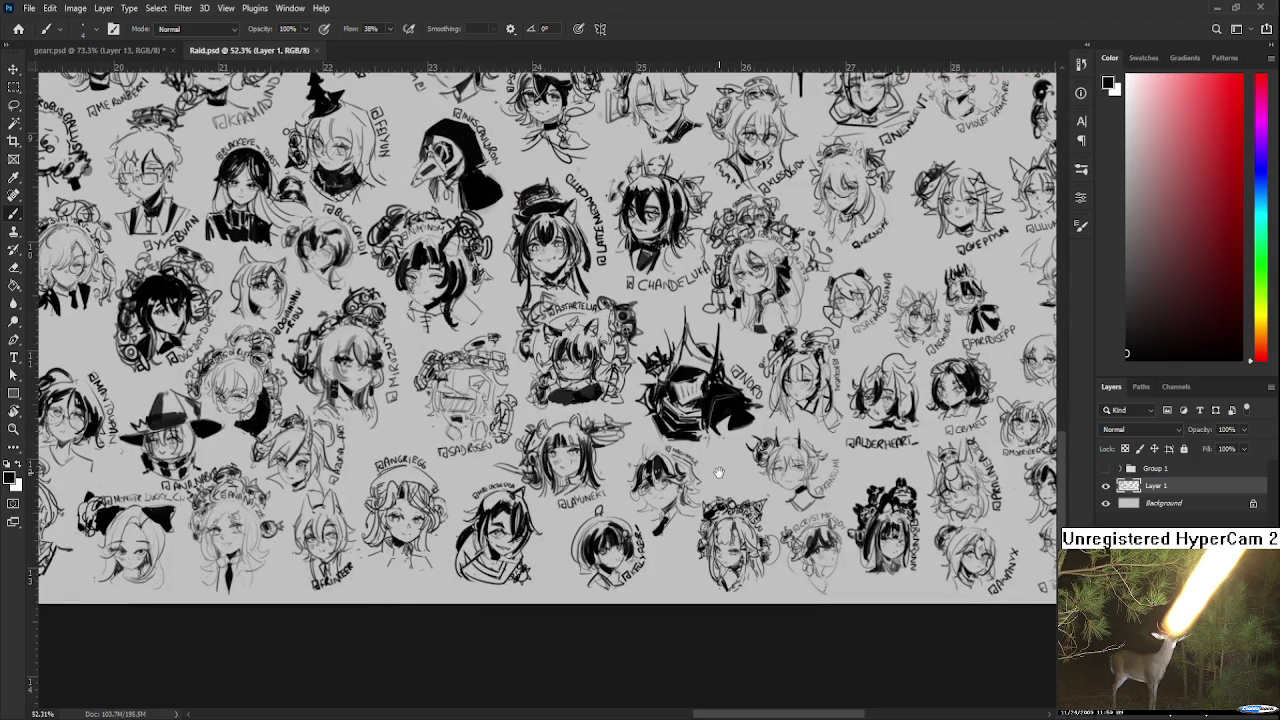
drag(718, 472, 858, 466)
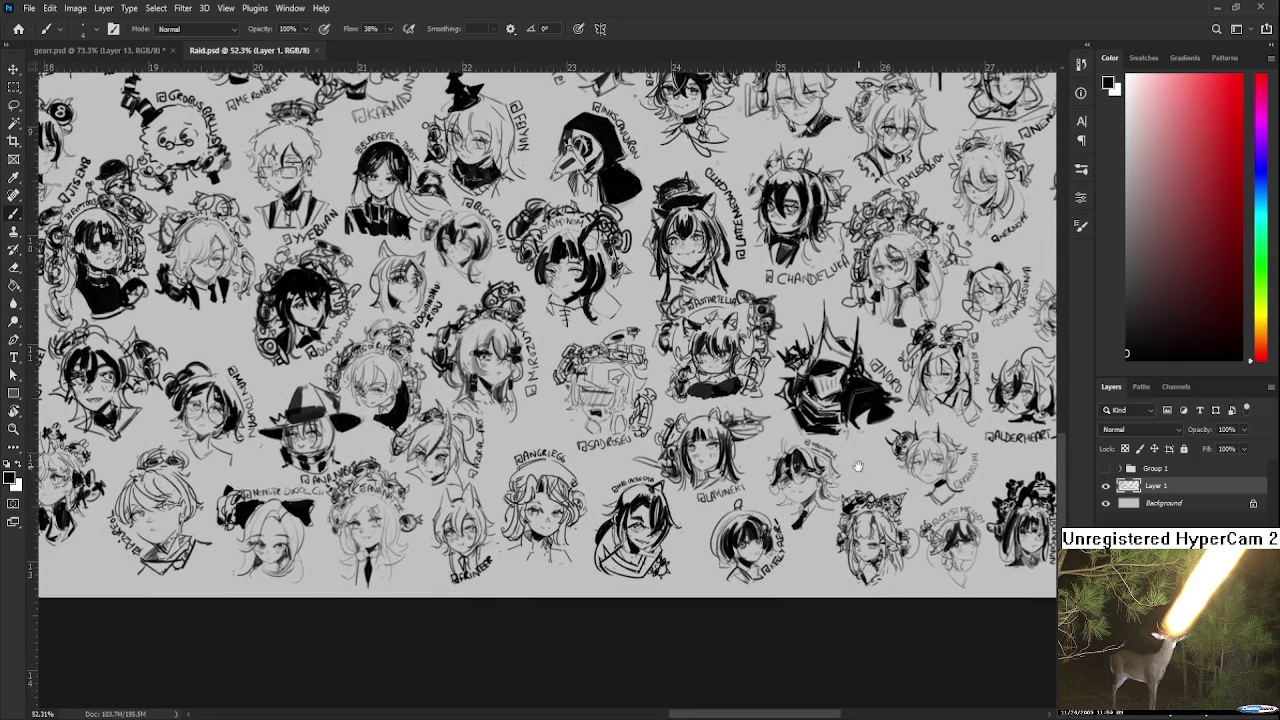
scroll(850, 465, left, 2)
scroll(800, 458, left, 1)
scroll(760, 452, left, 1)
scroll(713, 447, left, 2)
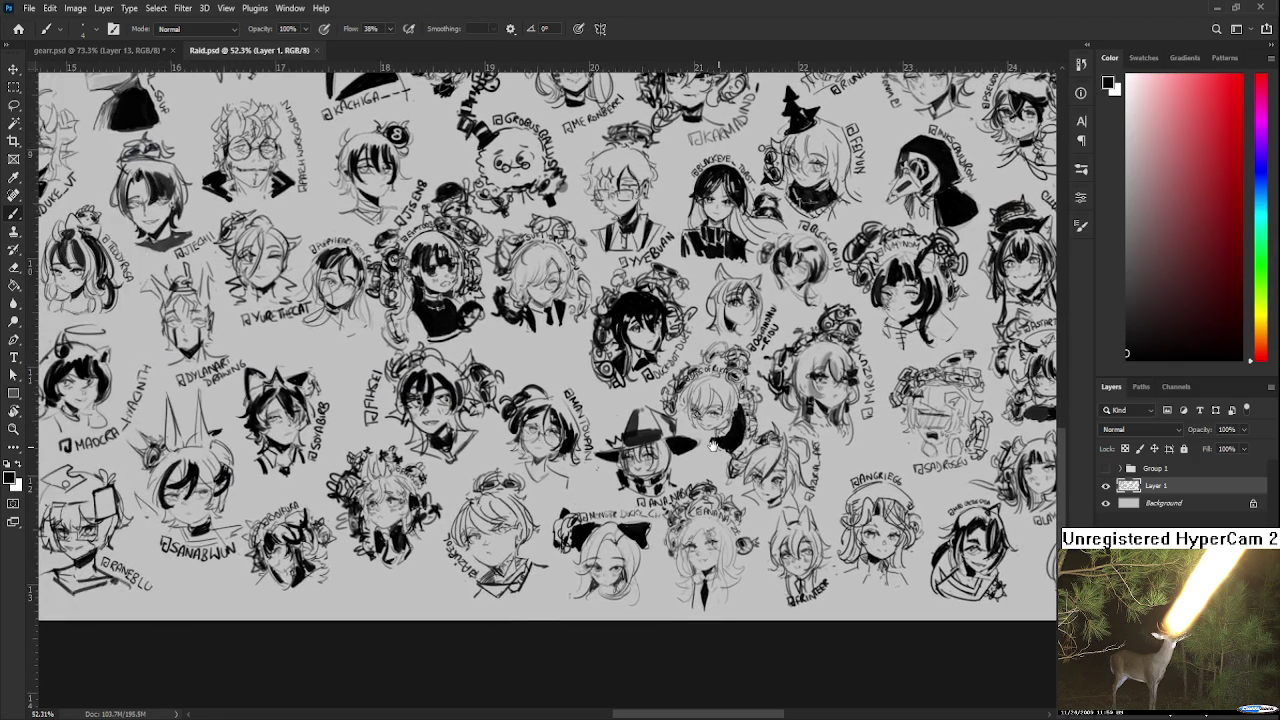
drag(712, 445, 880, 465)
scroll(830, 461, left, 1)
scroll(780, 457, left, 1)
scroll(731, 453, left, 1)
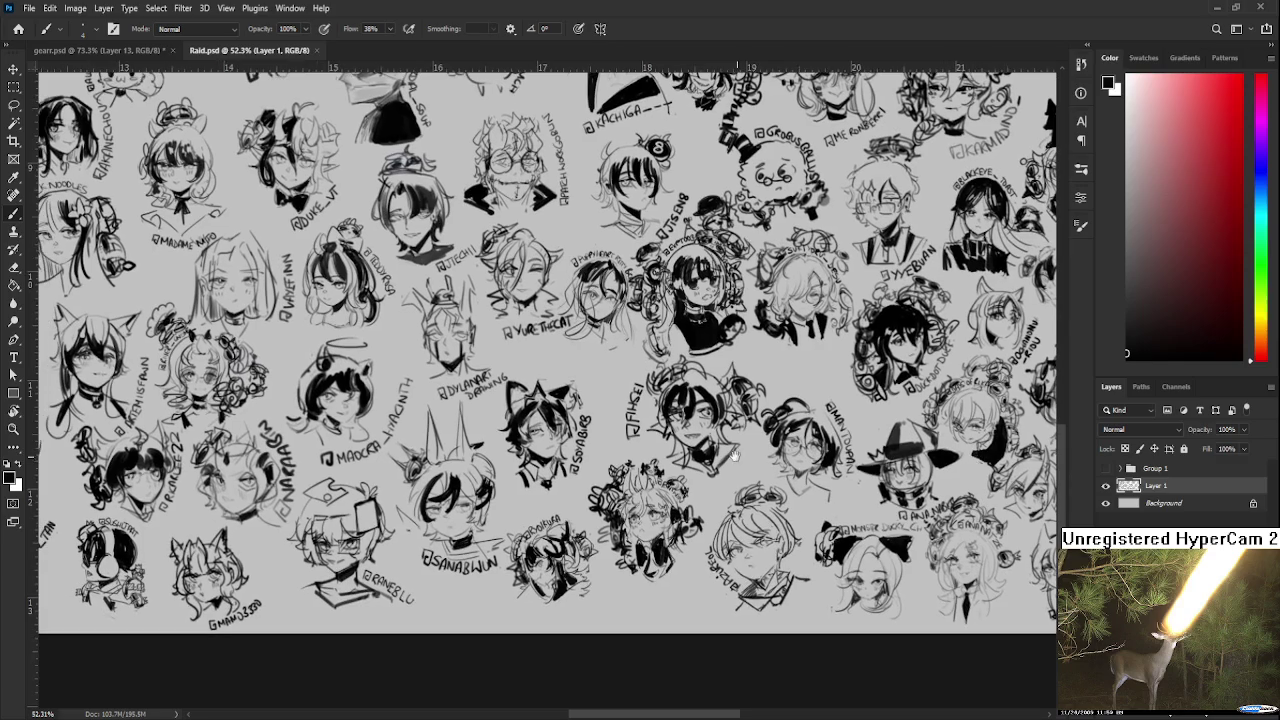
drag(527, 445, 884, 424)
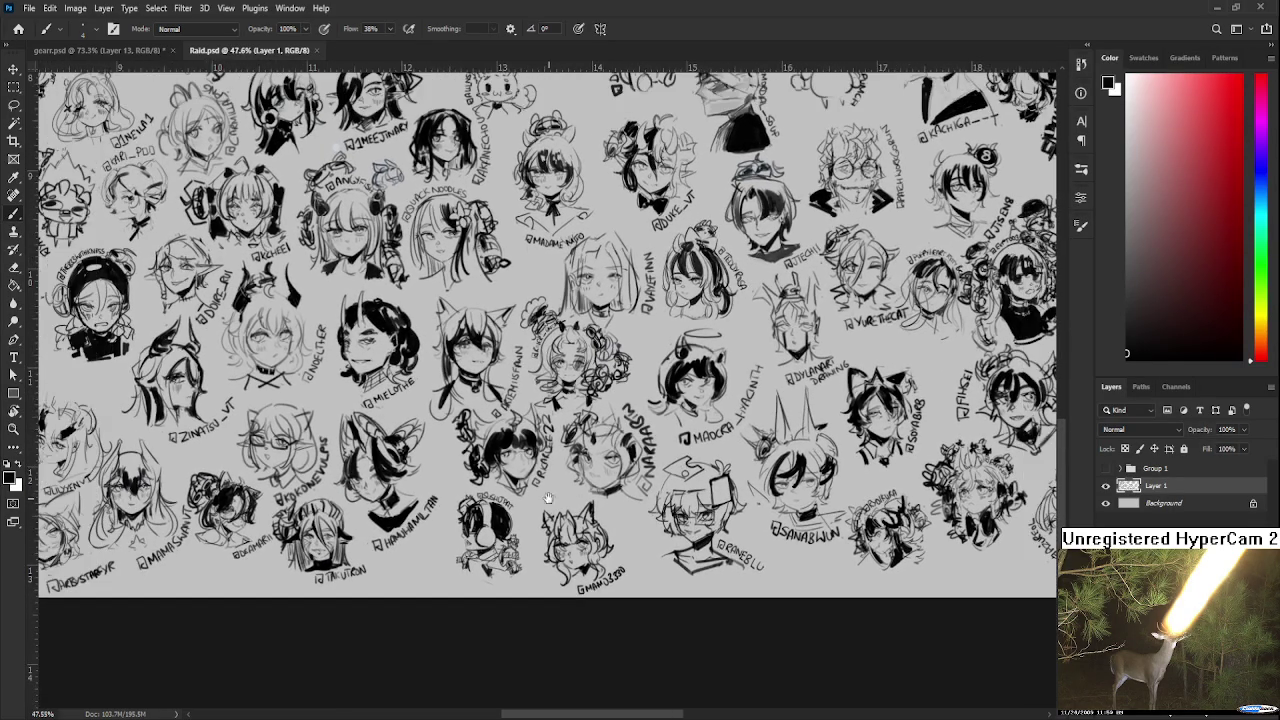
scroll(687, 466, up, 1)
scroll(680, 467, up, 1)
scroll(665, 470, up, 1)
key(l)
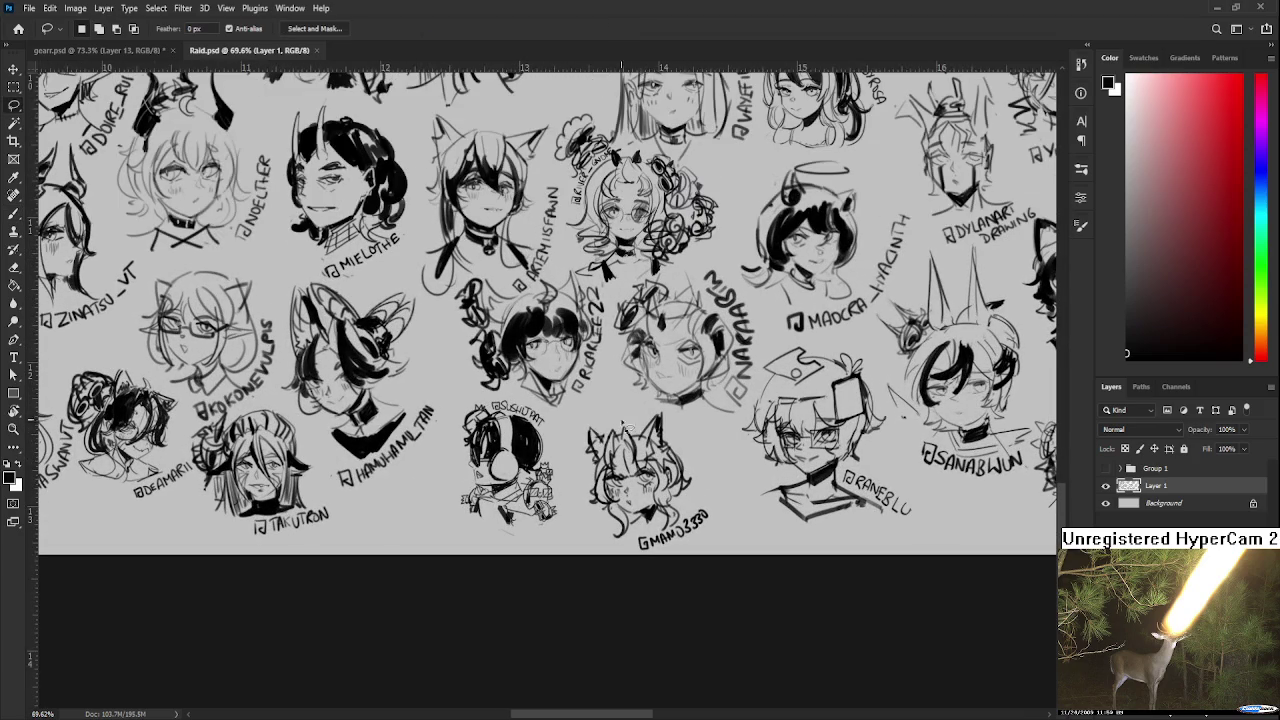
Step: Lasso the small cat drawing, Free Transform it, apply, and deselect
mouse_move(593, 401)
mouse_down()
mouse_move(745, 558)
mouse_move(640, 405)
mouse_move(662, 402)
mouse_move(700, 500)
mouse_move(795, 490)
mouse_up()
key(ctrl+t)
key(Return)
key(ctrl+d)
Step: Zoom and pan across the Raid sheet to review all the sketched heads
scroll(712, 512, down, 3)
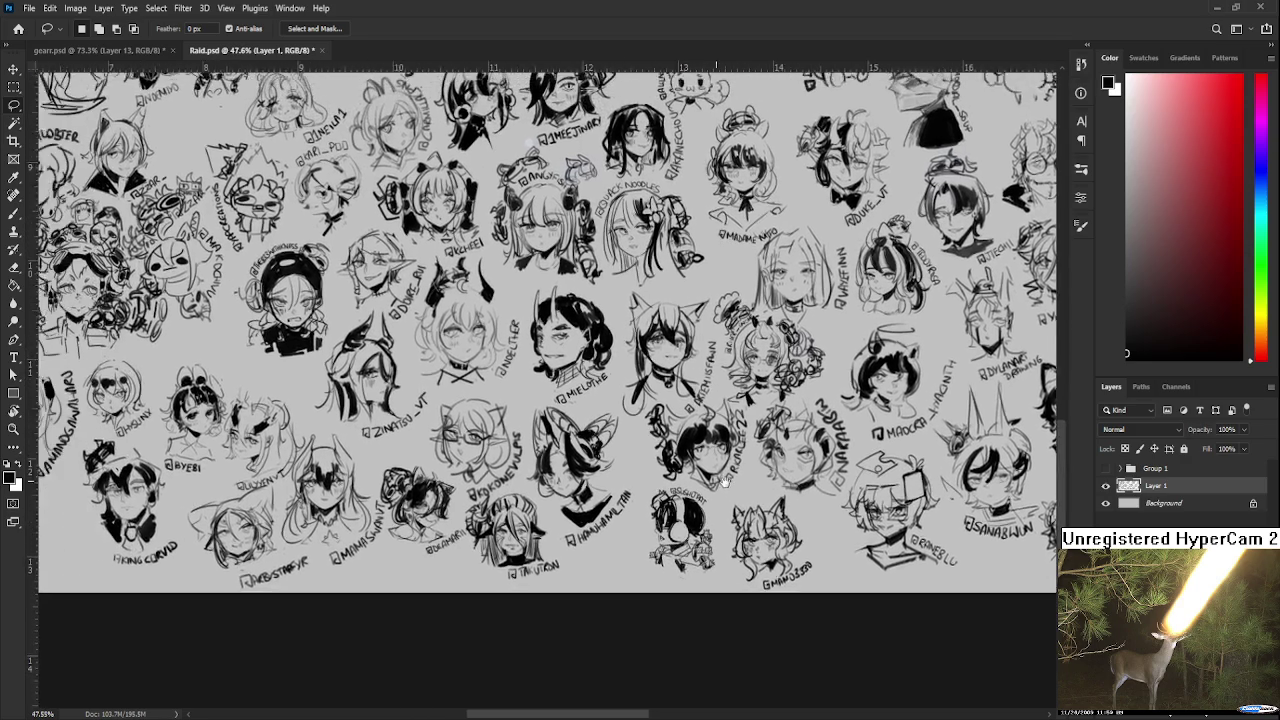
scroll(795, 490, down, 2)
scroll(795, 490, down, 2)
mouse_move(420, 300)
mouse_down()
mouse_move(723, 300)
mouse_move(447, 440)
mouse_move(560, 420)
mouse_up()
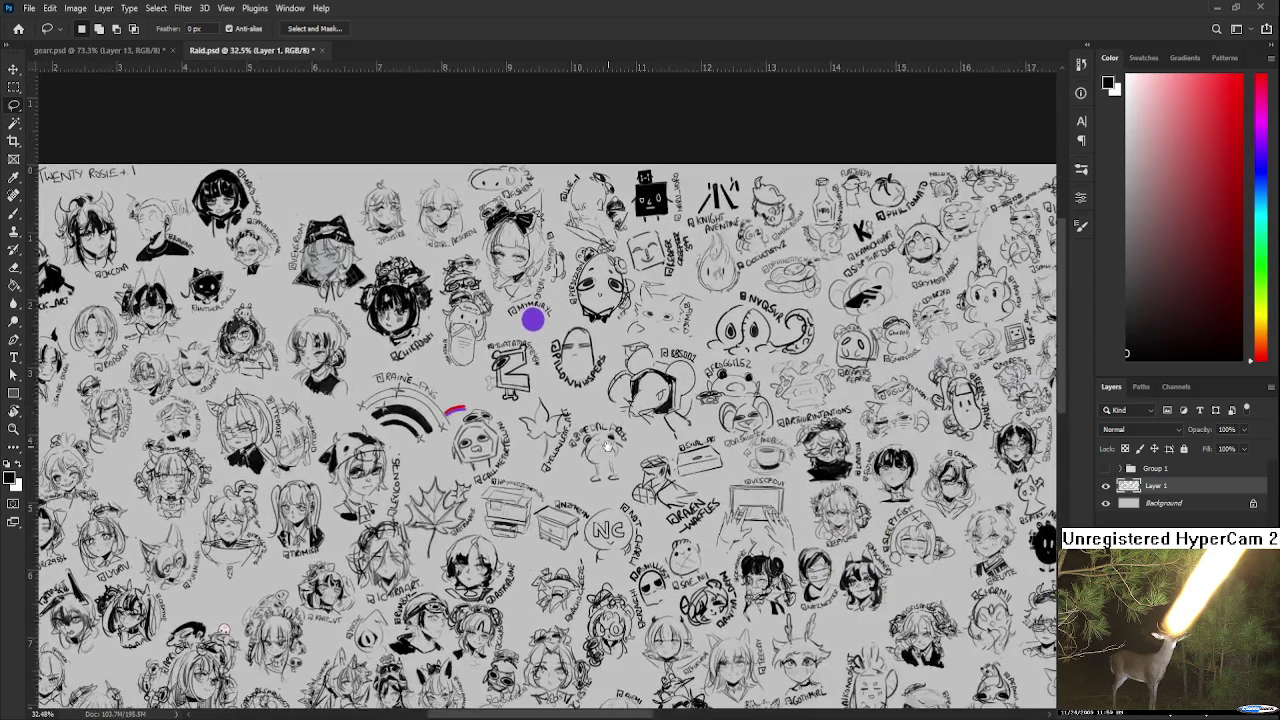
scroll(637, 395, up, 2)
scroll(637, 395, down, 2)
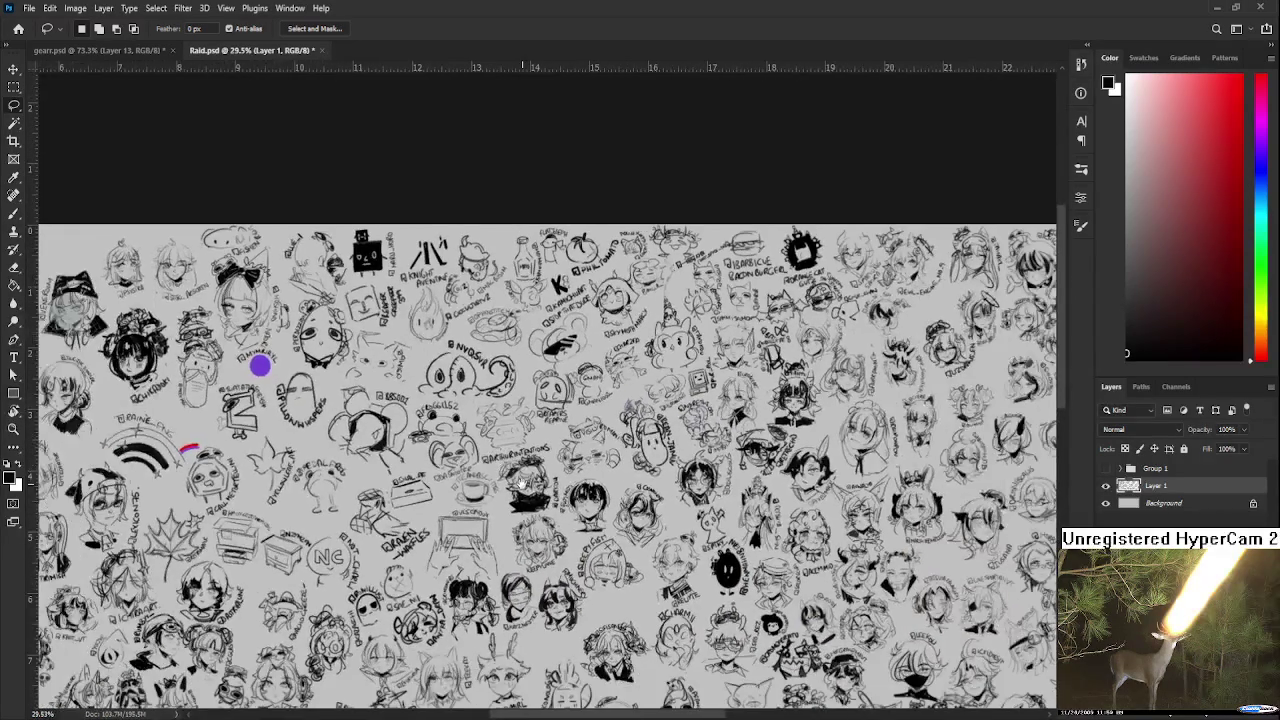
drag(510, 478, 557, 465)
scroll(557, 465, up, 1)
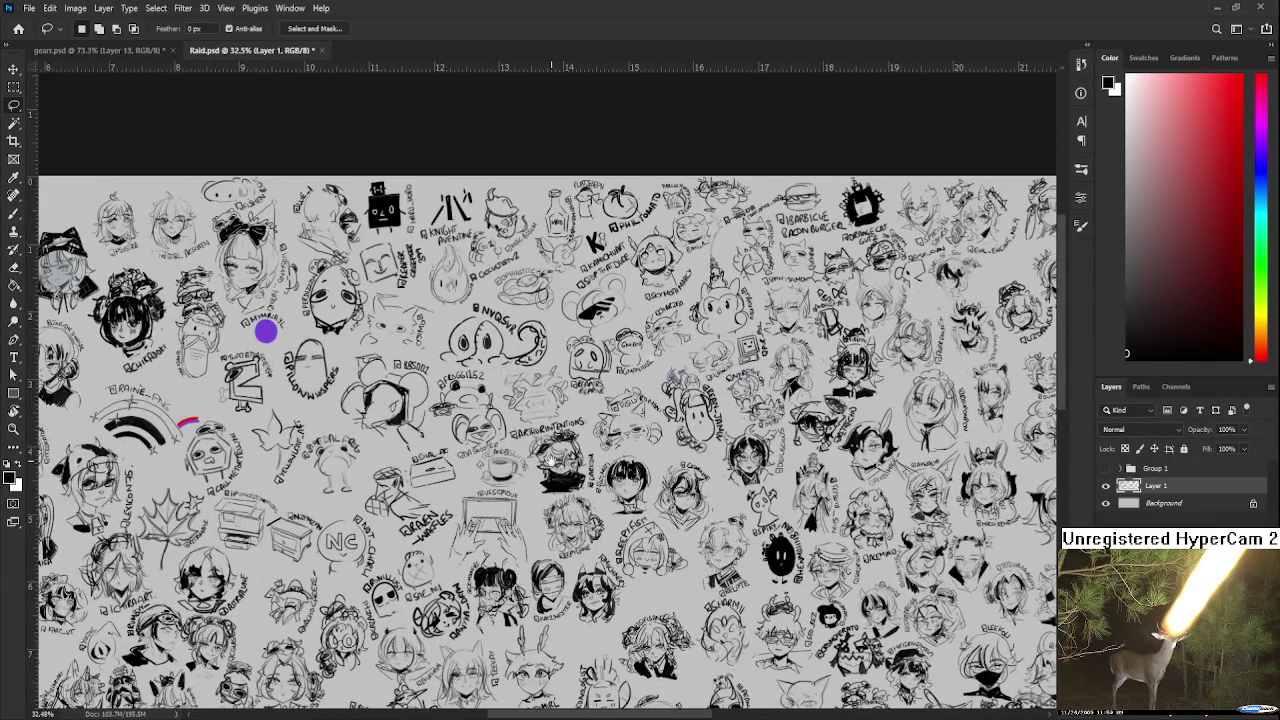
scroll(557, 465, up, 2)
scroll(545, 440, up, 2)
scroll(534, 424, up, 2)
scroll(537, 405, up, 1)
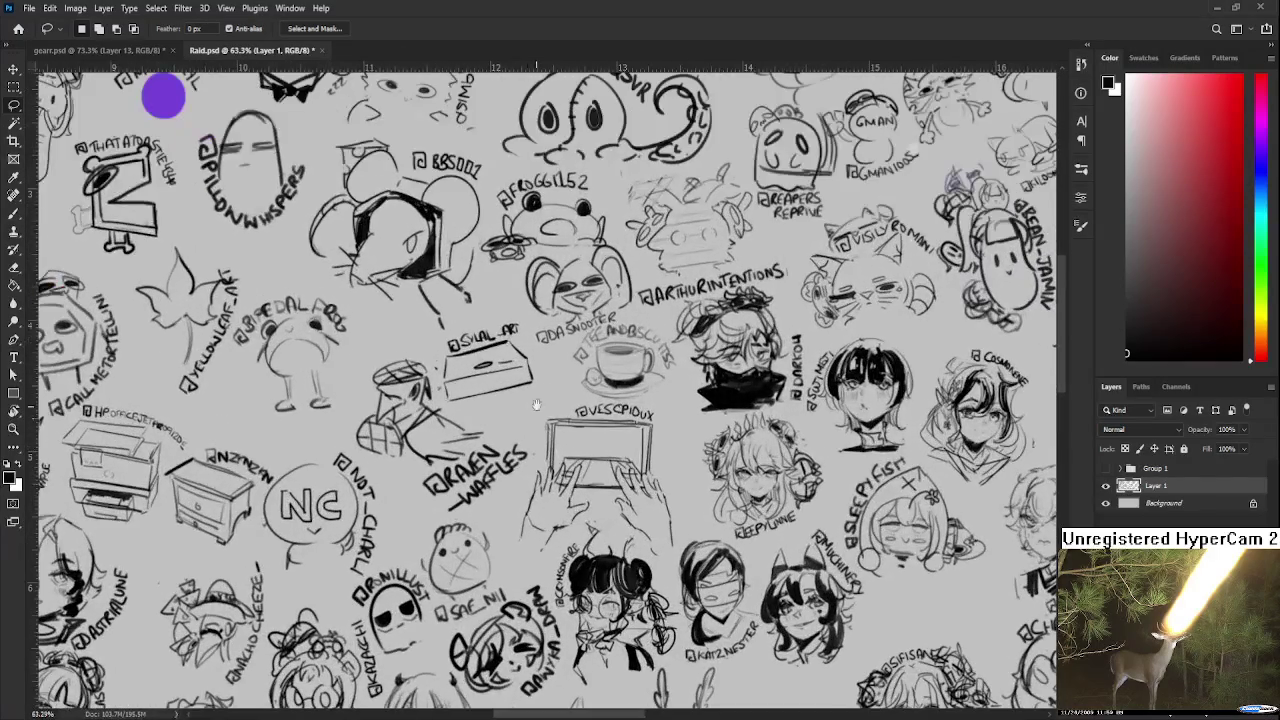
drag(537, 405, 528, 543)
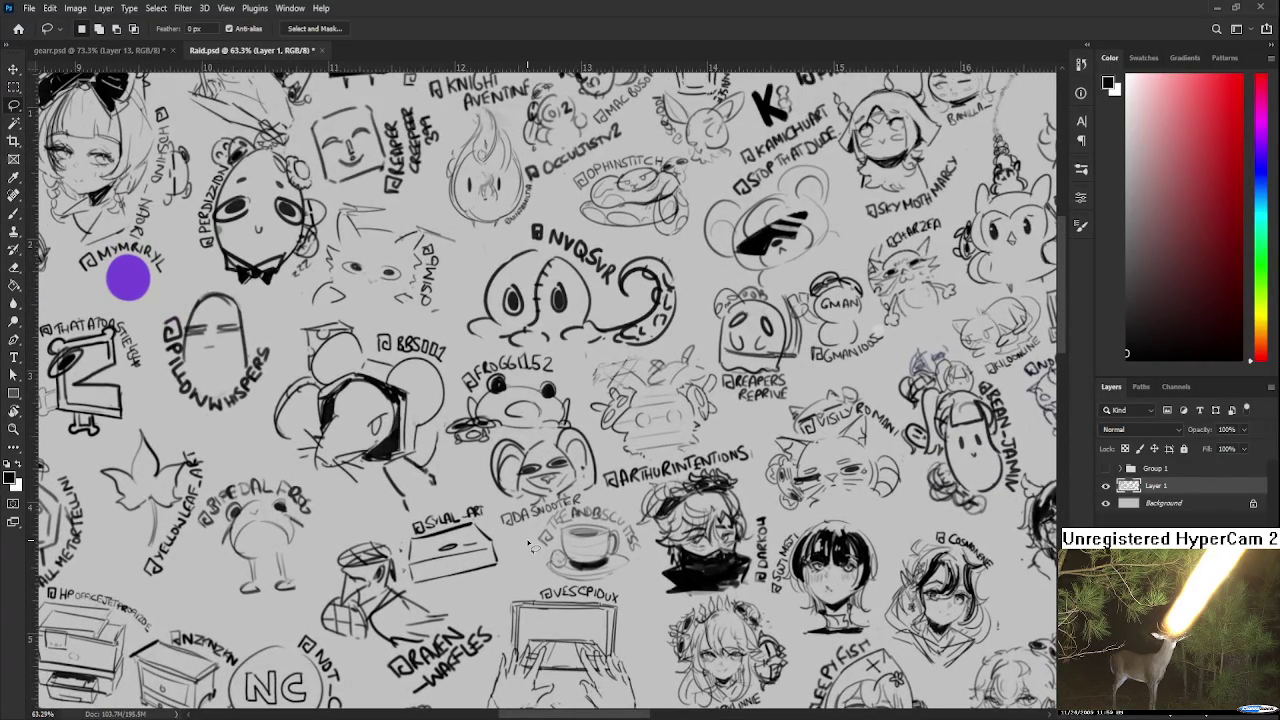
scroll(531, 544, down, 3)
scroll(531, 544, down, 3)
scroll(531, 544, down, 3)
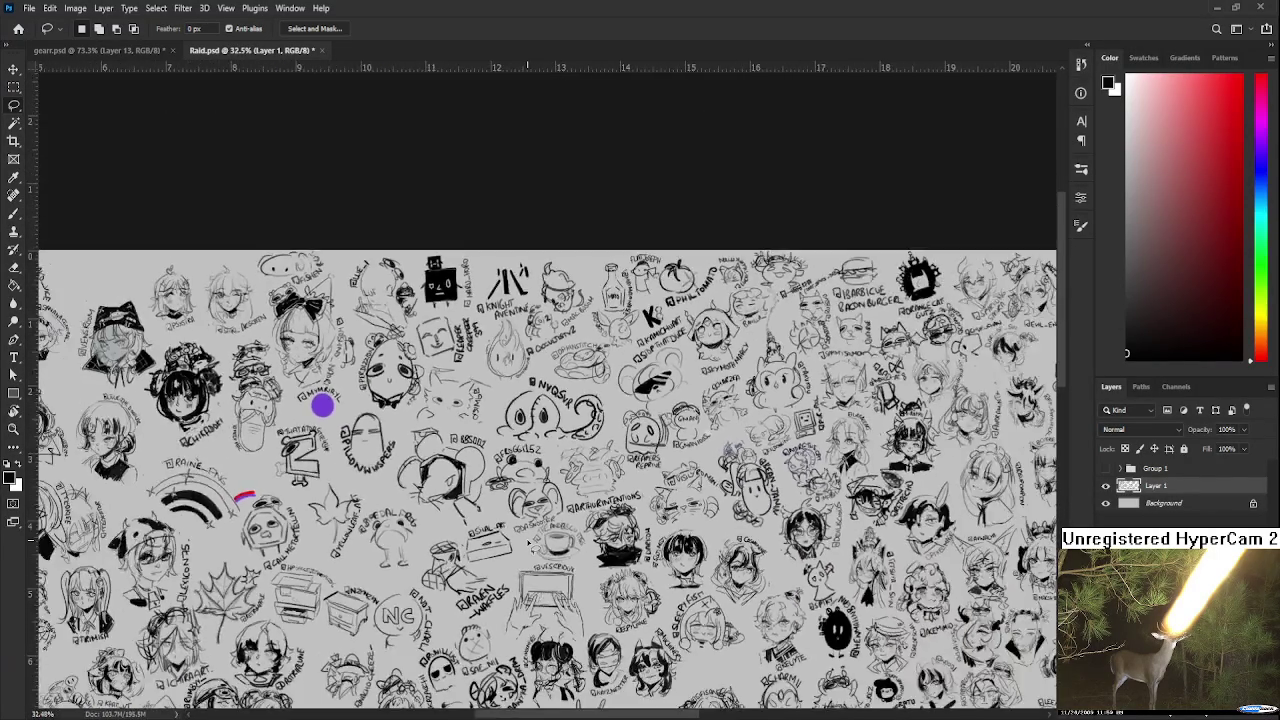
scroll(531, 543, down, 3)
scroll(531, 543, down, 2)
scroll(531, 545, up, 1)
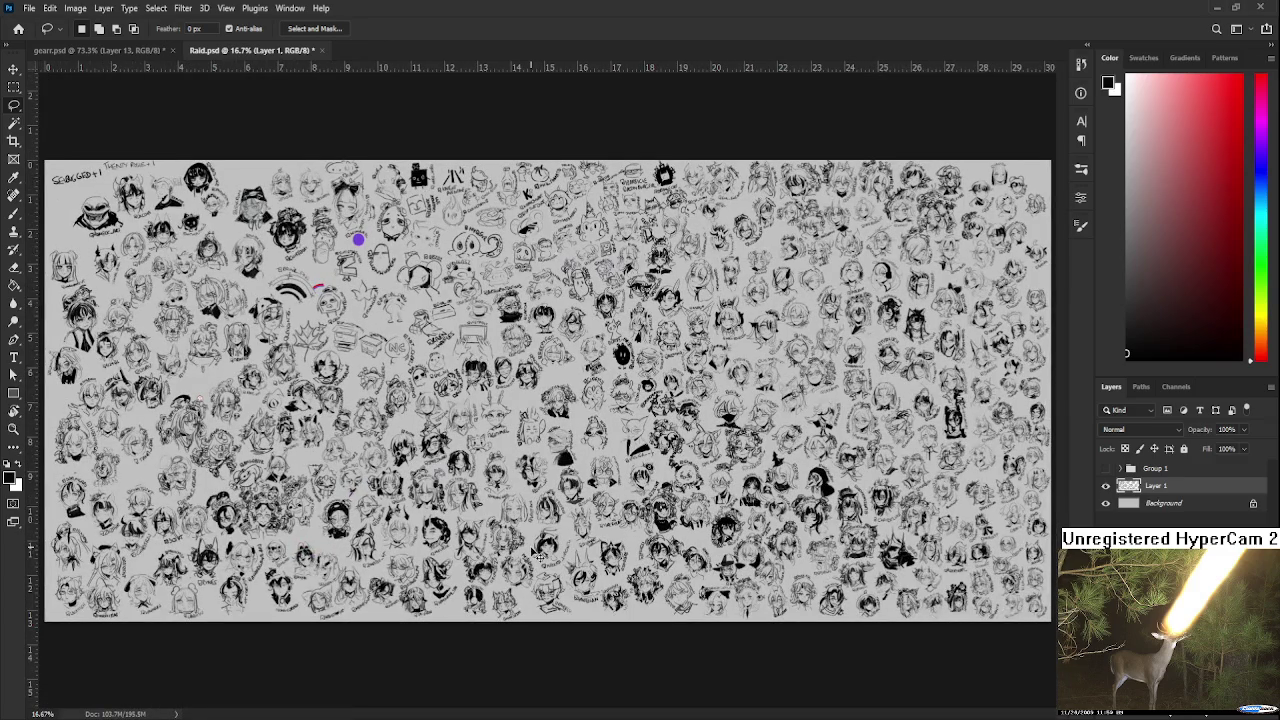
scroll(540, 555, up, 1)
scroll(530, 560, up, 1)
scroll(508, 567, up, 1)
scroll(500, 478, down, 1)
scroll(488, 456, down, 1)
scroll(604, 346, up, 2)
scroll(604, 348, up, 1)
scroll(605, 352, down, 2)
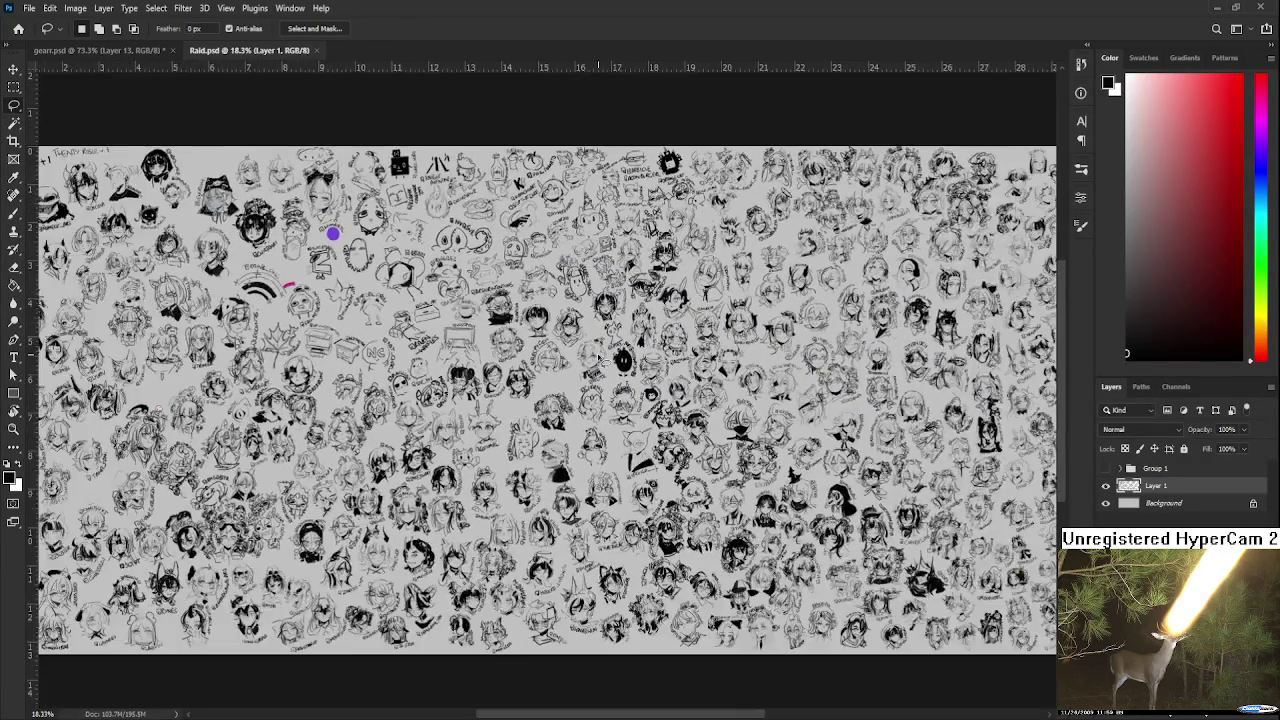
scroll(607, 358, down, 1)
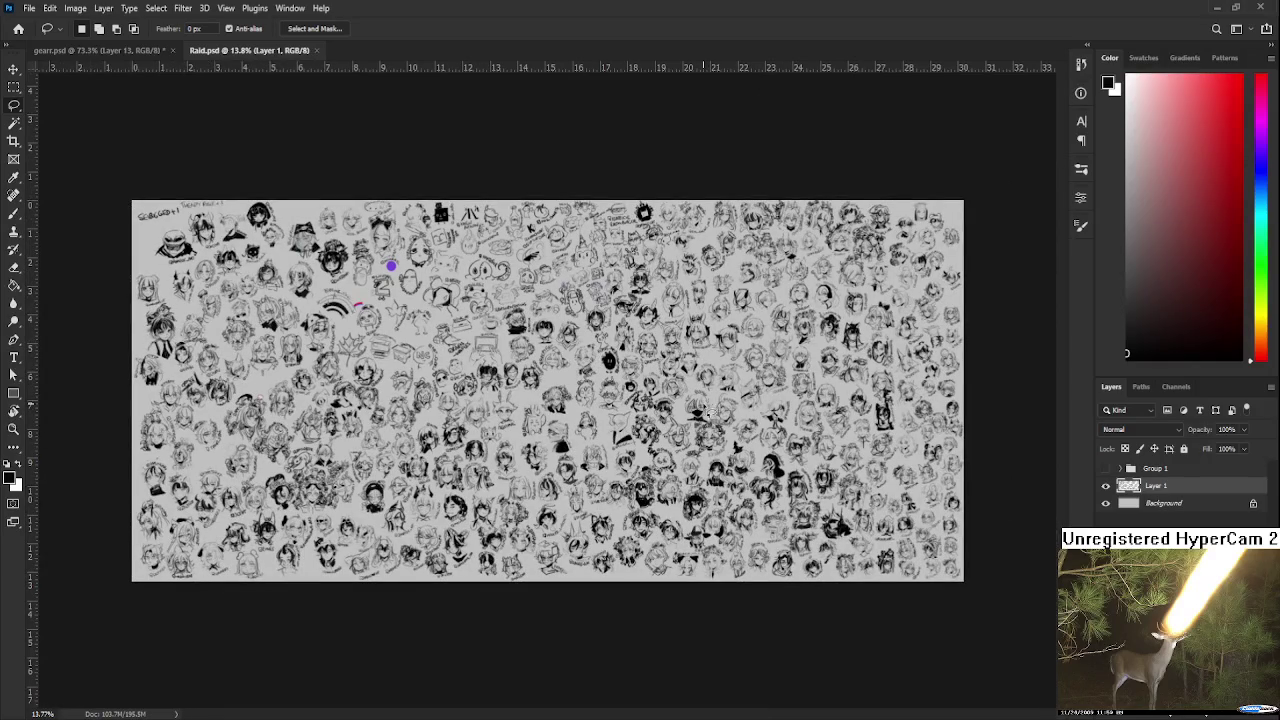
scroll(767, 413, up, 2)
scroll(765, 418, up, 1)
scroll(762, 424, down, 1)
scroll(758, 428, down, 1)
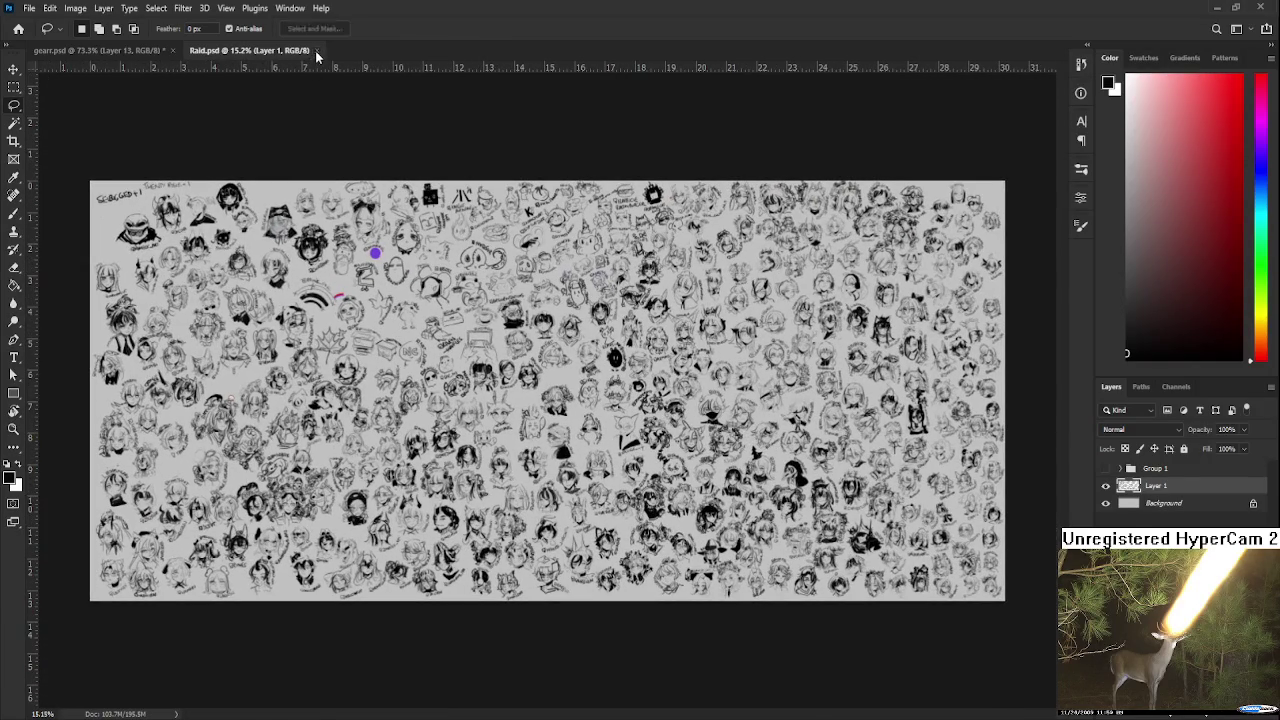
Step: Close the Raid.psd tab to go back to the giant hand painting
click(316, 50)
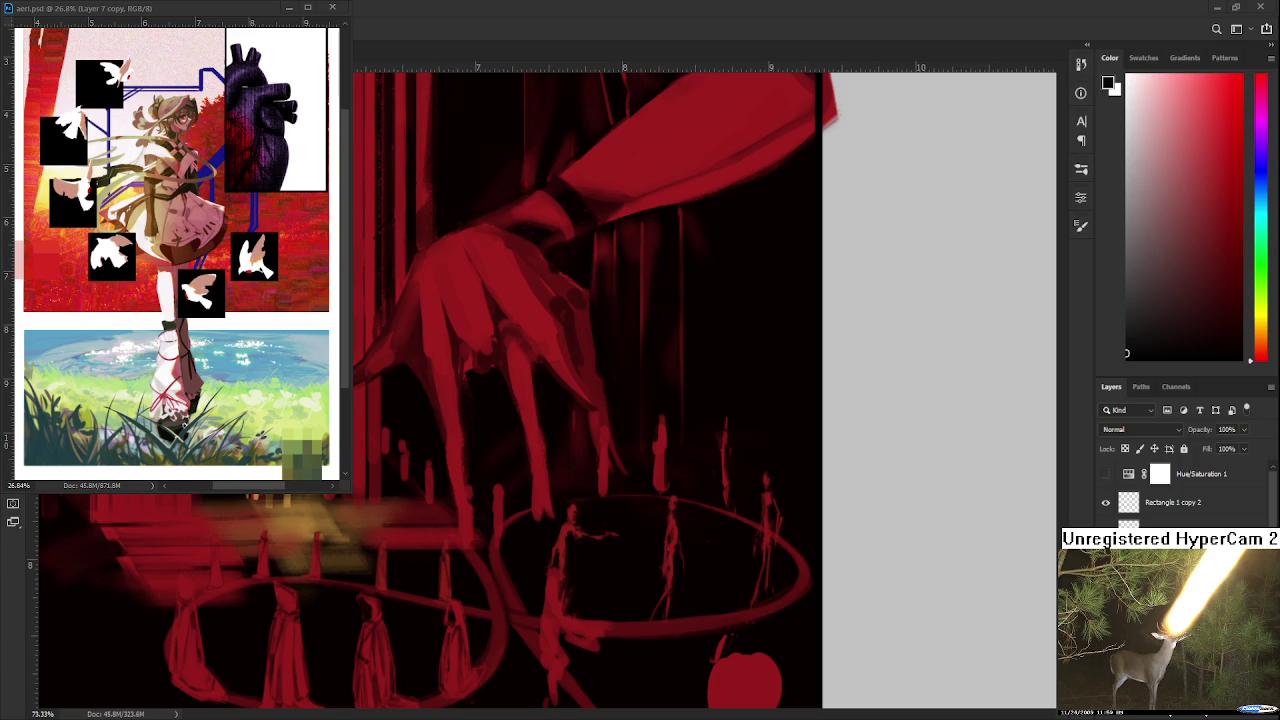
scroll(814, 514, down, 1)
scroll(877, 509, down, 2)
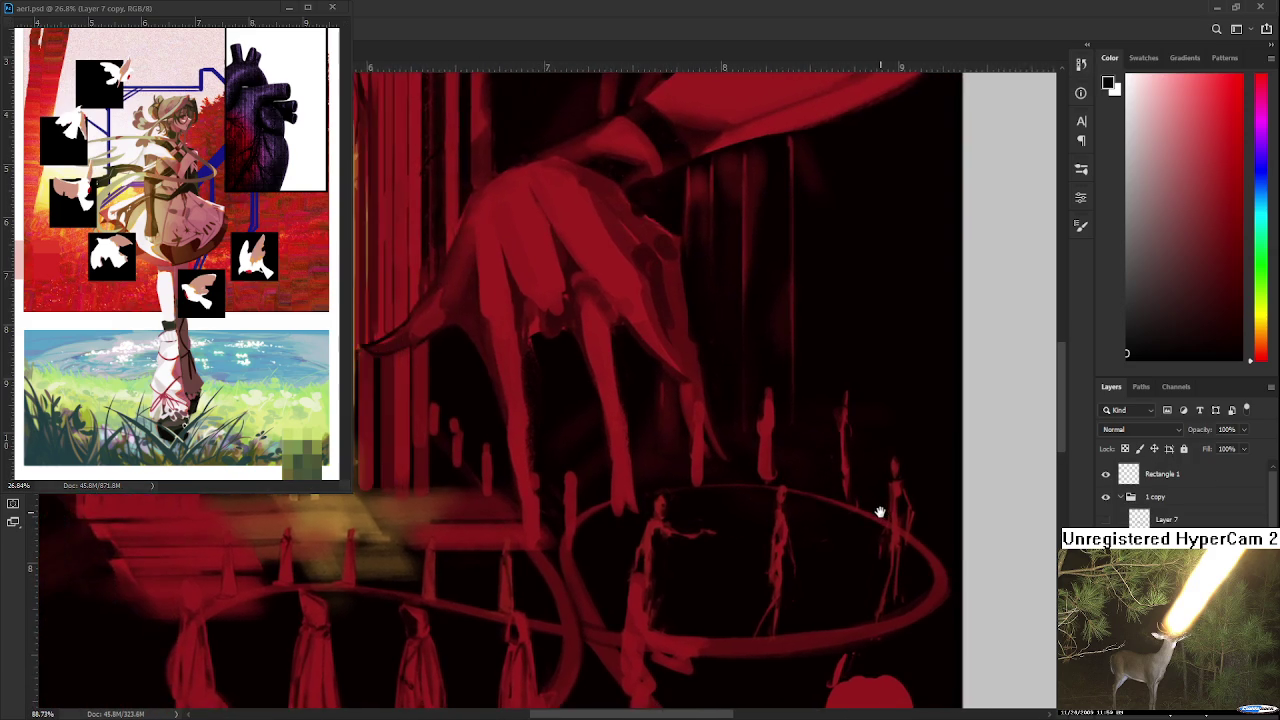
scroll(808, 523, down, 2)
scroll(810, 527, down, 1)
scroll(810, 527, down, 3)
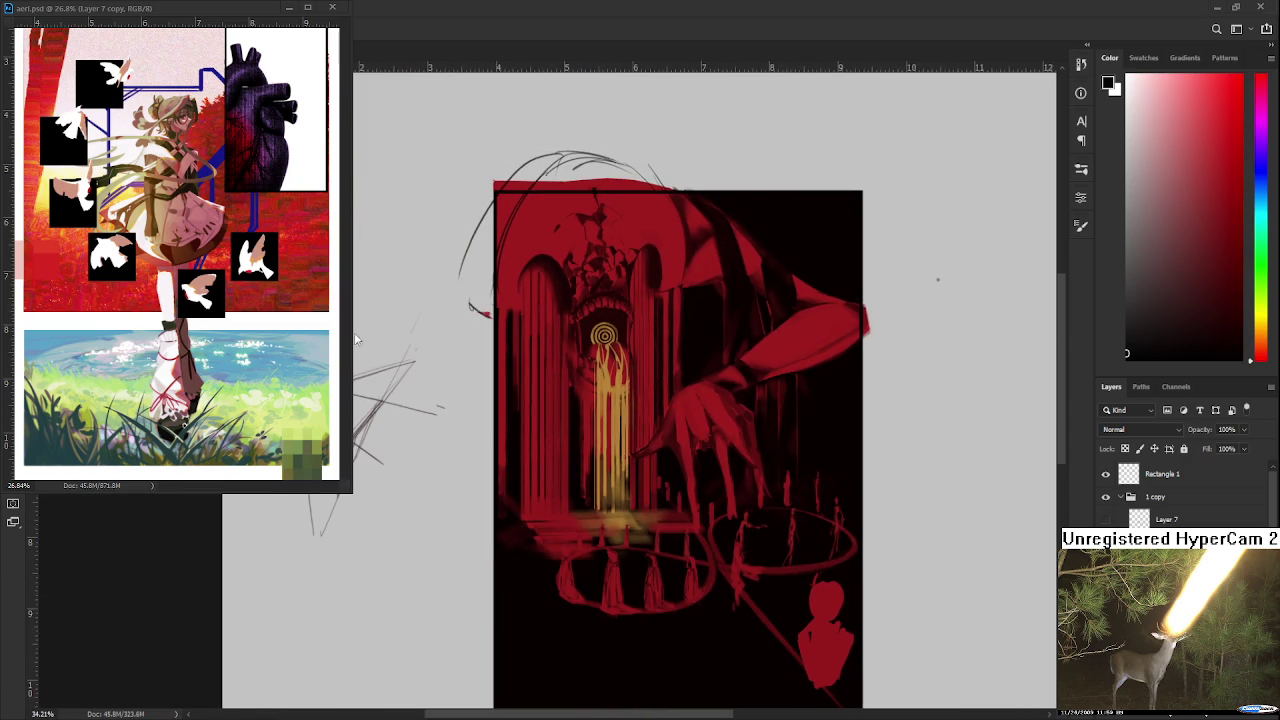
scroll(712, 560, up, 2)
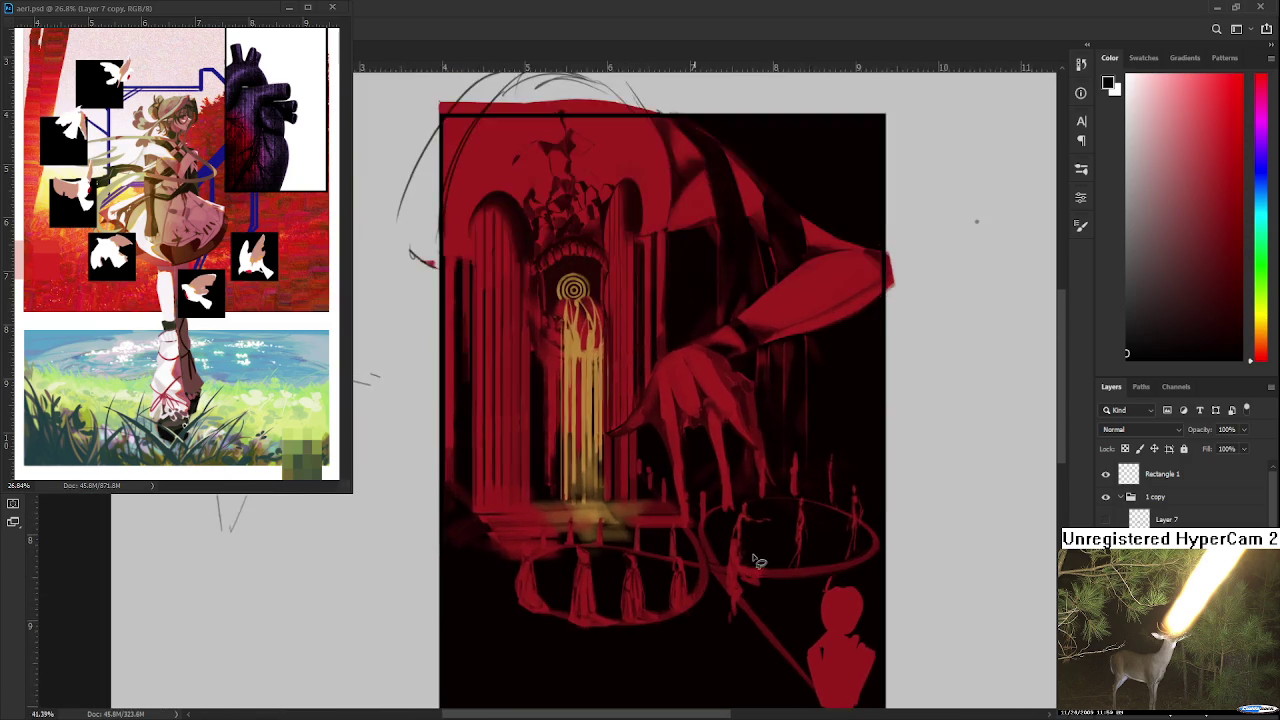
scroll(762, 558, up, 2)
scroll(705, 568, up, 2)
scroll(710, 570, down, 1)
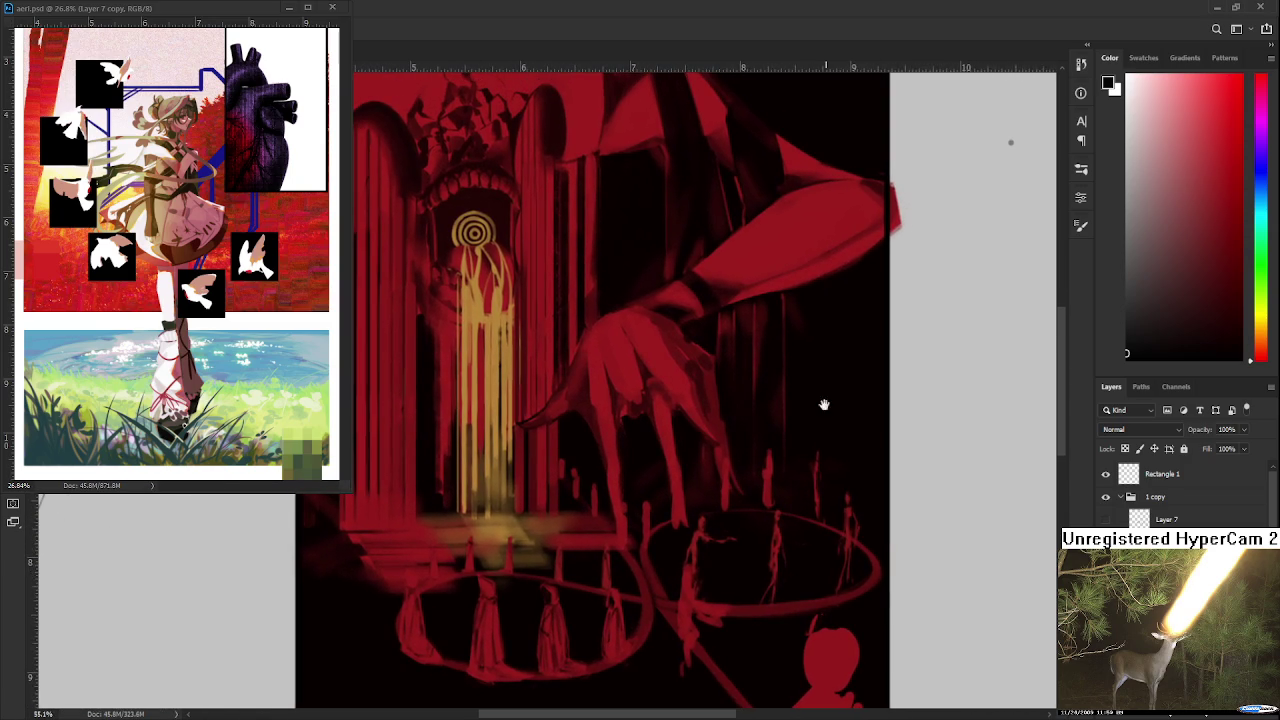
scroll(826, 403, up, 1)
key(b)
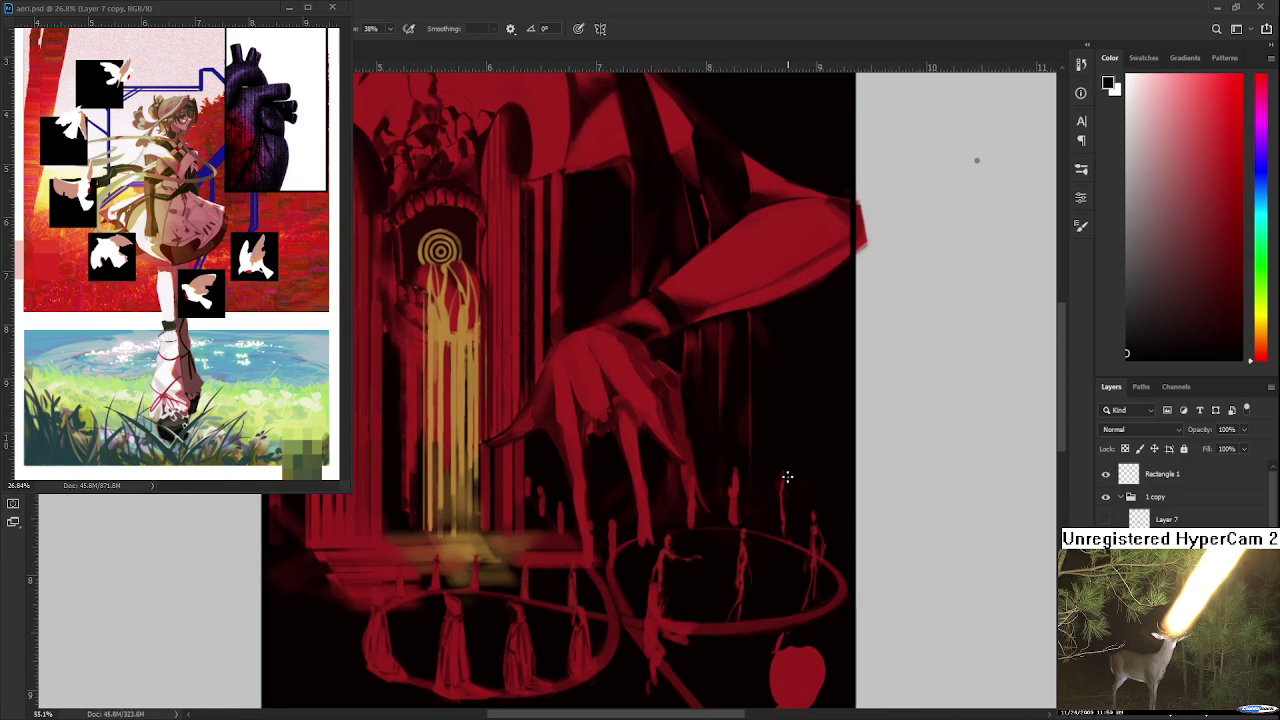
Step: Switch to the Eraser and zoom in on the right-ring figures
key(e)
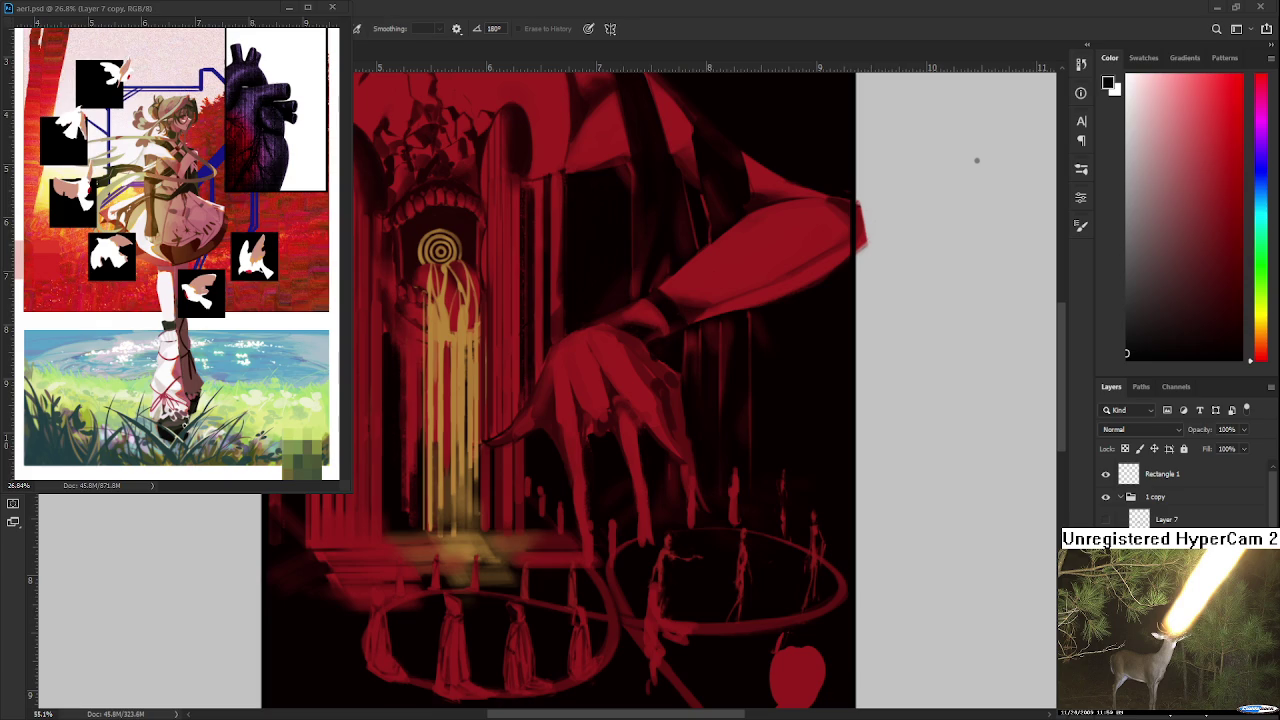
scroll(723, 414, up, 1)
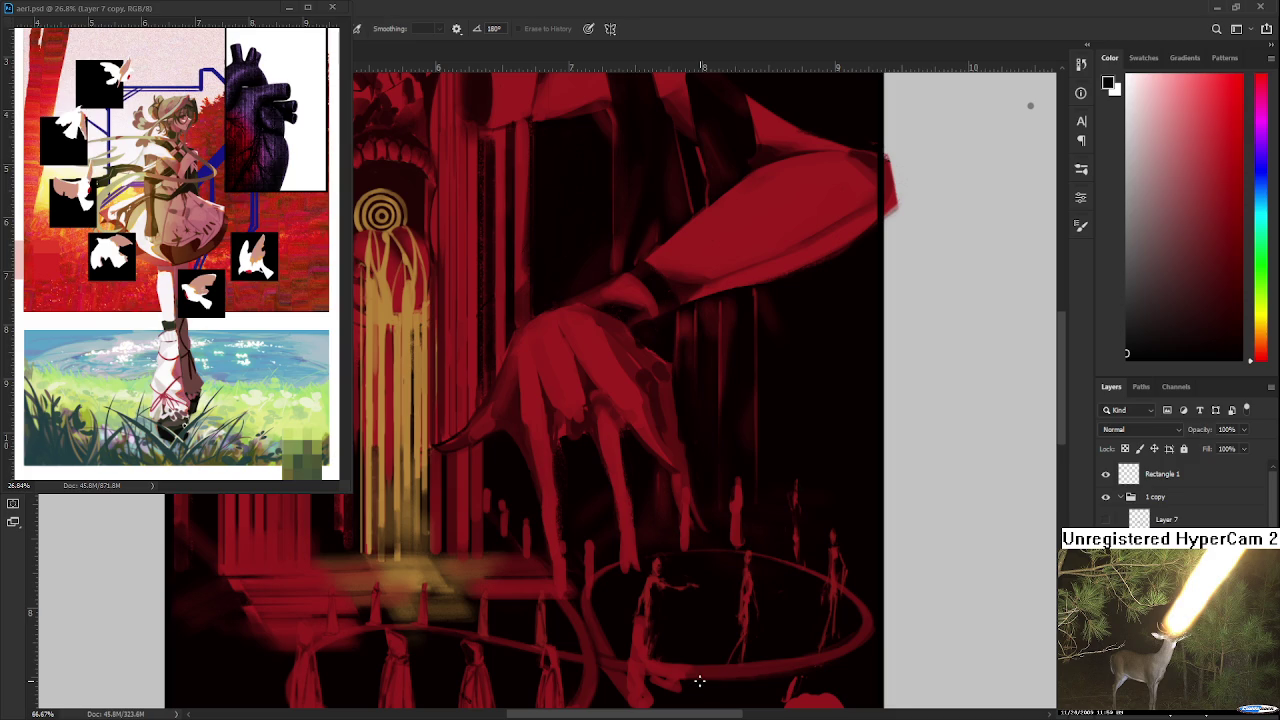
Step: Zoom in closer on the thin figures inside the right ring
drag(816, 543, 880, 543)
Step: Bring the ring figures into view, sample the dark red, and switch to the Eraser
drag(696, 503, 593, 523)
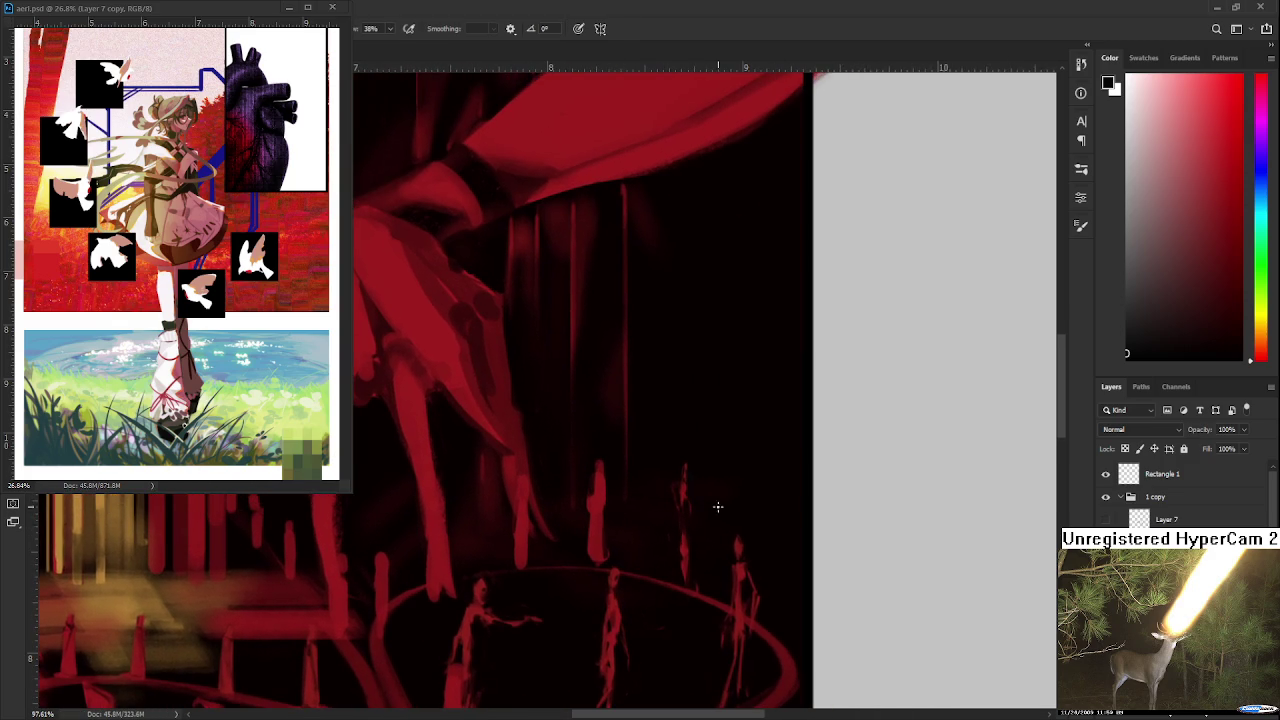
alt+click(737, 545)
key(e)
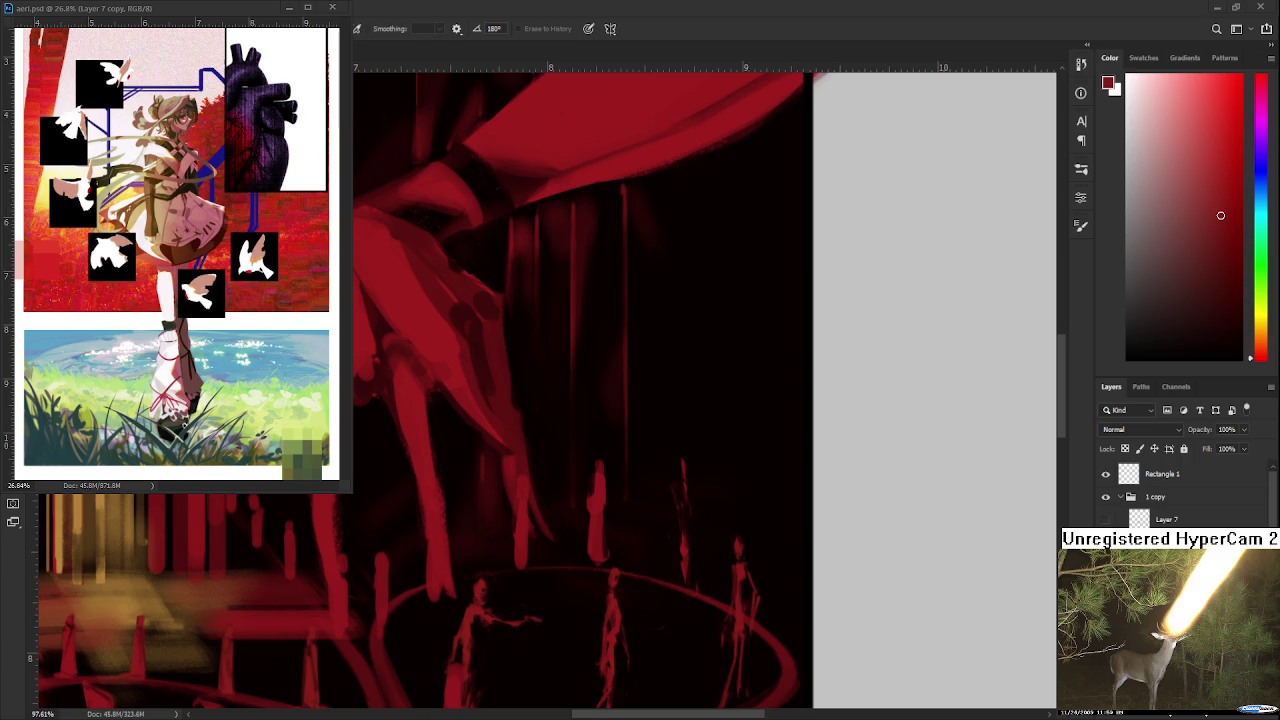
scroll(751, 583, down, 2)
Step: Pan over to the grey sketch area beside the painting
scroll(894, 243, down, 3)
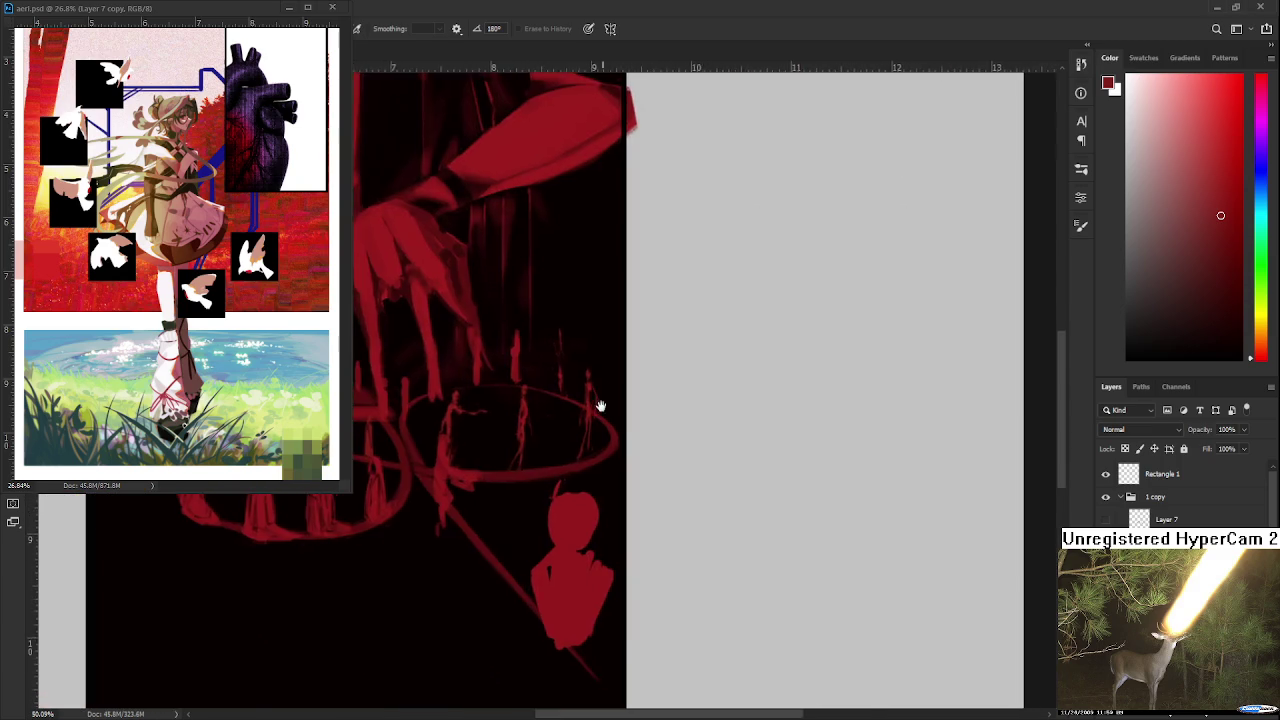
scroll(600, 409, down, 2)
scroll(650, 480, down, 2)
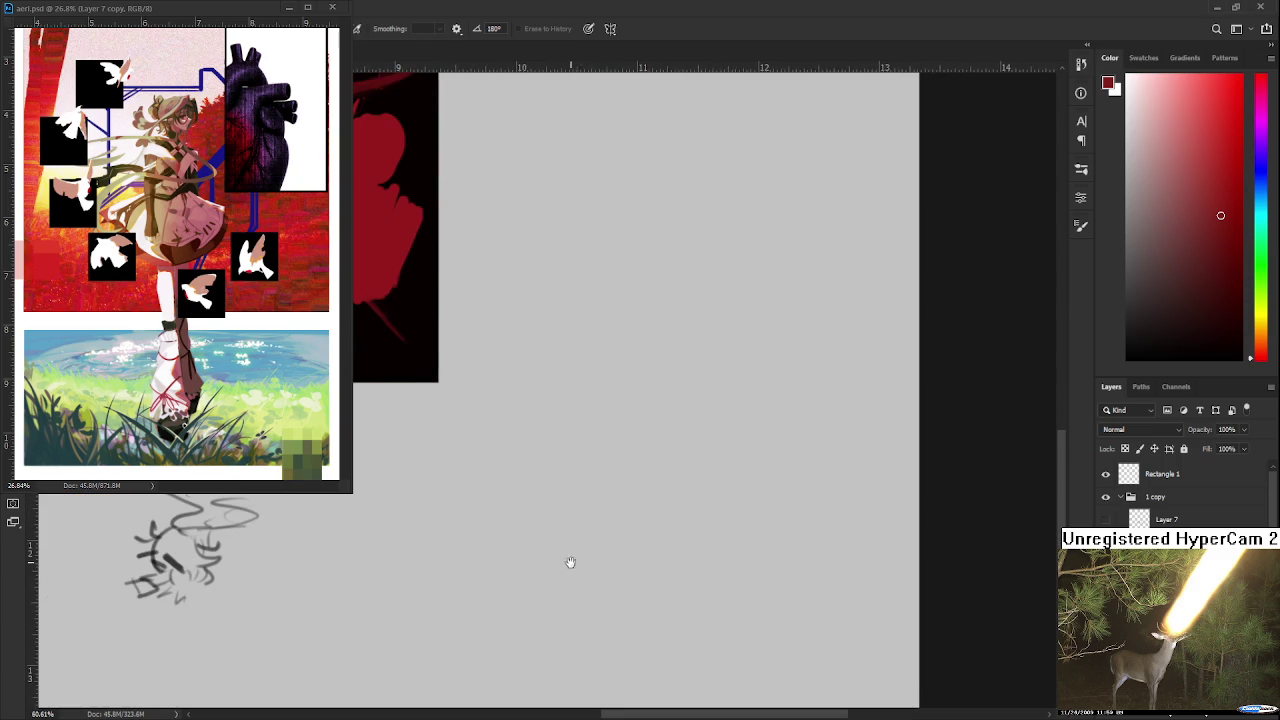
scroll(571, 560, up, 1)
drag(672, 571, 1010, 575)
drag(600, 560, 857, 590)
drag(560, 560, 789, 617)
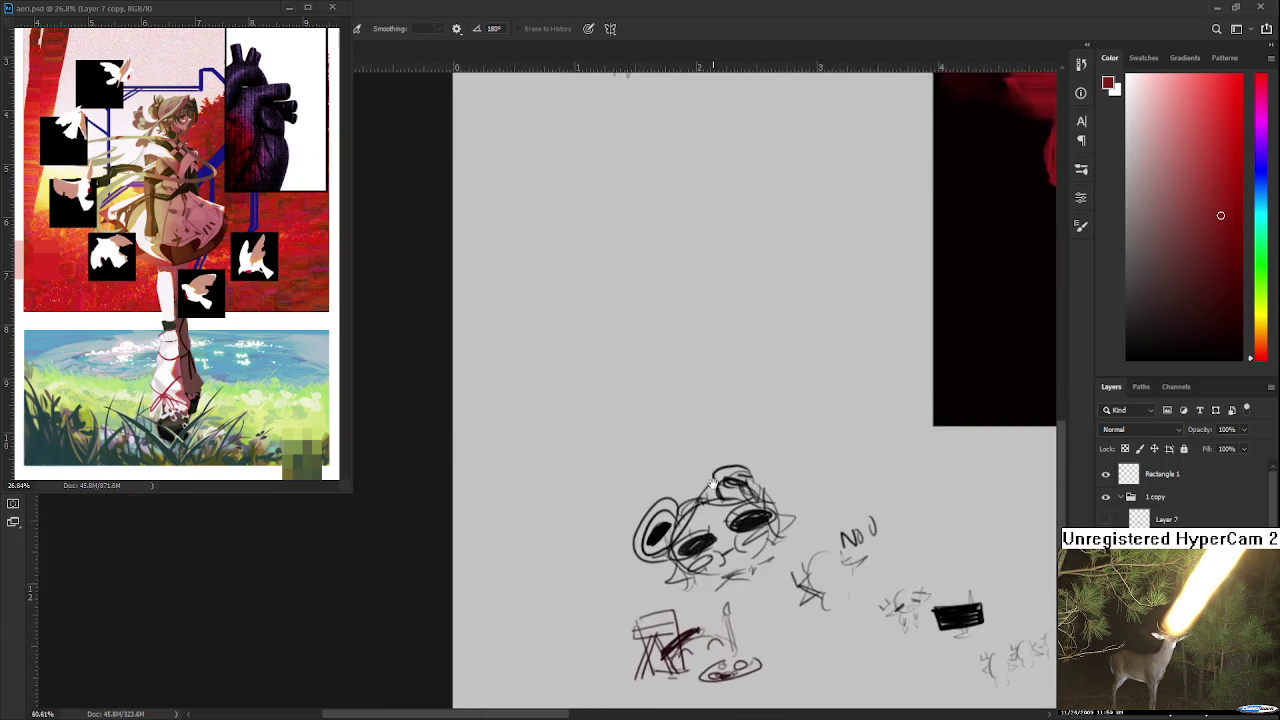
drag(687, 495, 687, 617)
Step: With the Brush, sketch a rounded head with eye marks and pink strokes
key(b)
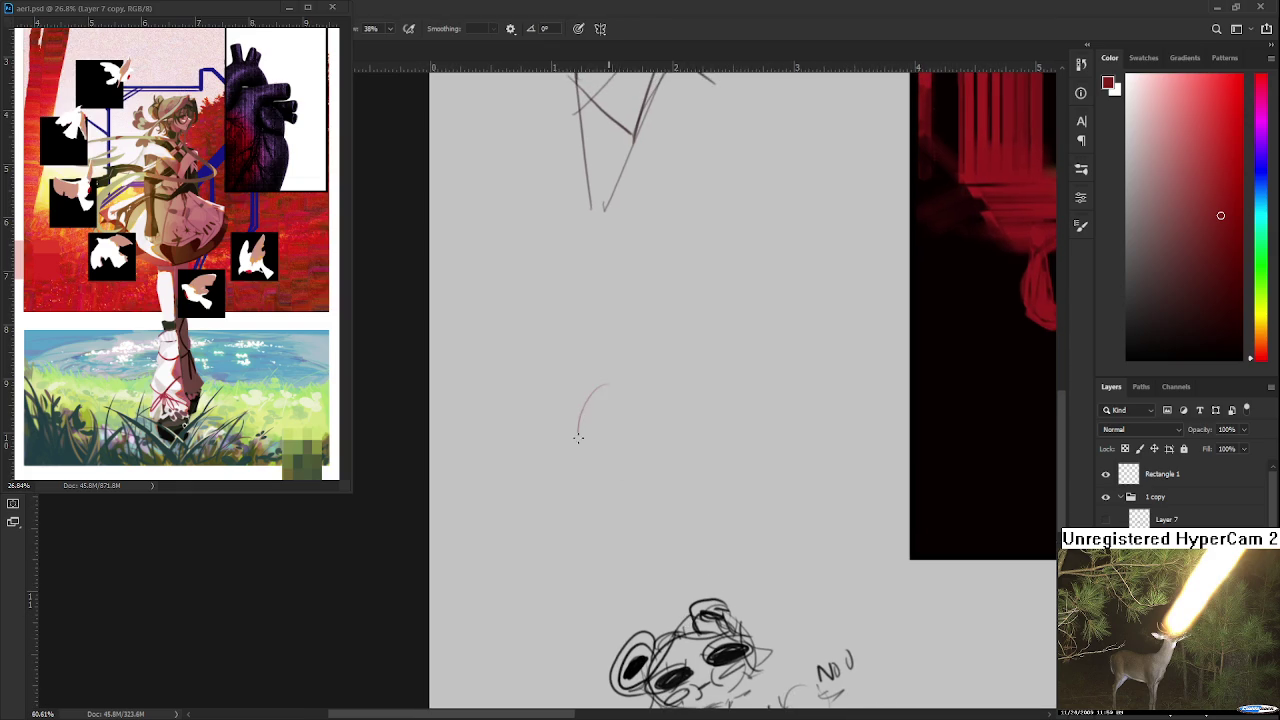
drag(612, 380, 582, 438)
mouse_move(630, 388)
mouse_down()
mouse_move(644, 440)
mouse_move(608, 486)
mouse_up()
key(ctrl+z)
drag(604, 442, 610, 480)
mouse_move(589, 426)
mouse_down()
mouse_move(620, 430)
mouse_move(578, 418)
mouse_move(588, 422)
mouse_up()
drag(616, 414, 666, 420)
mouse_move(578, 410)
mouse_down()
mouse_move(552, 424)
mouse_move(590, 402)
mouse_up()
mouse_move(568, 384)
mouse_down()
mouse_move(572, 410)
mouse_move(652, 400)
mouse_up()
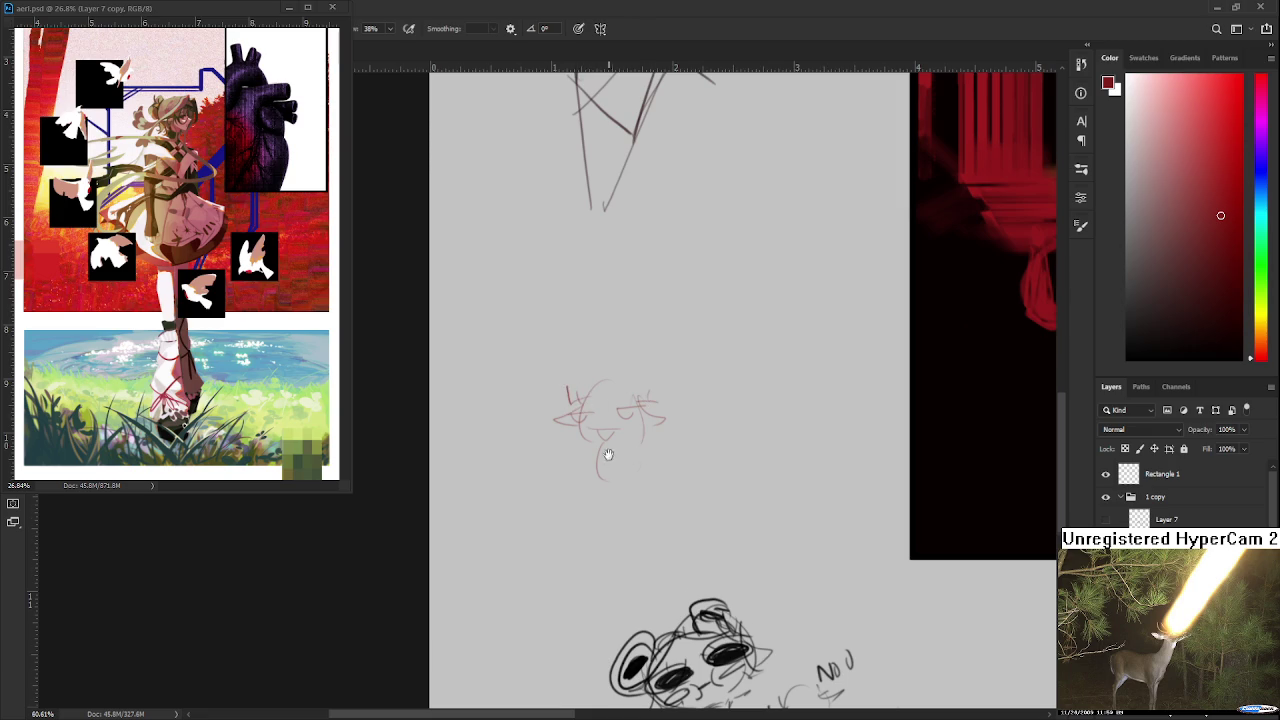
Step: Add a red box, a curved mark and a diagonal stroke, undoing stray marks
scroll(608, 451, down, 1)
mouse_move(596, 462)
mouse_down()
mouse_move(636, 460)
mouse_move(598, 466)
mouse_move(612, 446)
mouse_move(626, 440)
mouse_move(610, 478)
mouse_move(630, 474)
mouse_move(584, 457)
mouse_up()
key(ctrl+z)
mouse_move(644, 426)
mouse_down()
mouse_move(660, 438)
mouse_move(610, 432)
mouse_move(618, 440)
mouse_up()
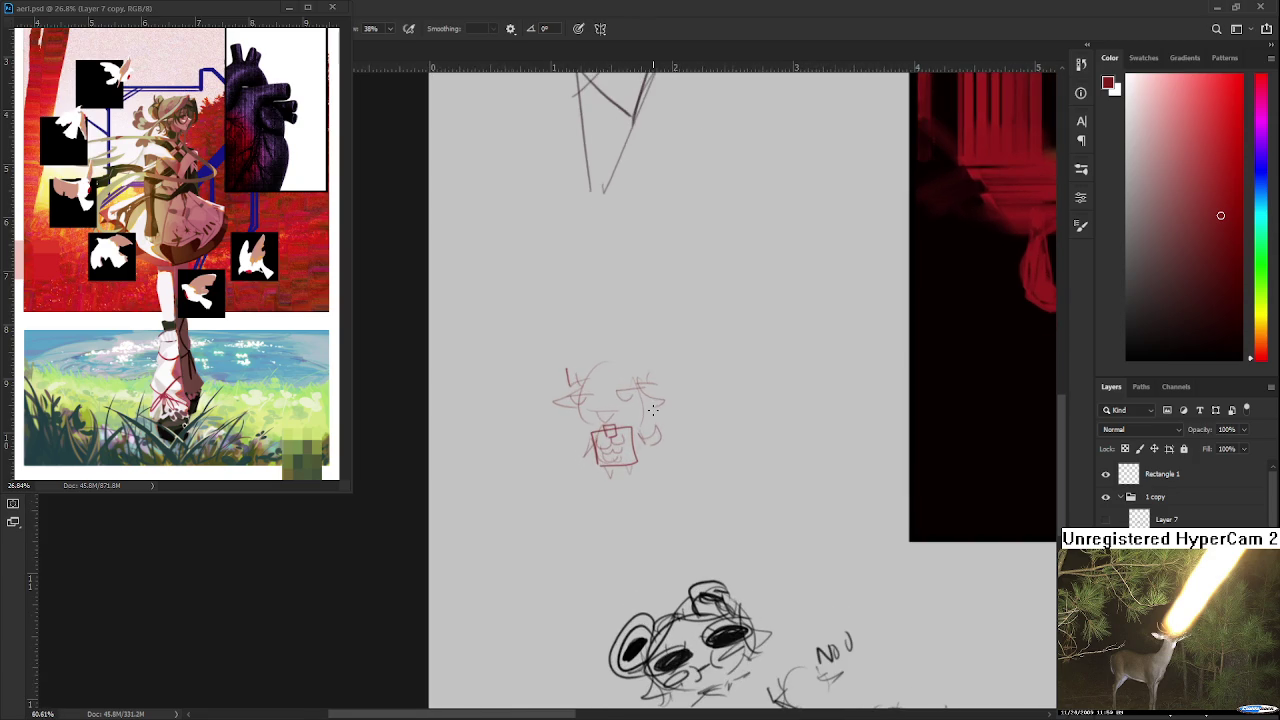
mouse_move(645, 408)
mouse_down()
mouse_move(637, 366)
mouse_move(654, 354)
mouse_move(643, 344)
mouse_up()
mouse_move(597, 394)
mouse_down()
mouse_move(613, 363)
mouse_move(602, 408)
mouse_move(612, 462)
mouse_up()
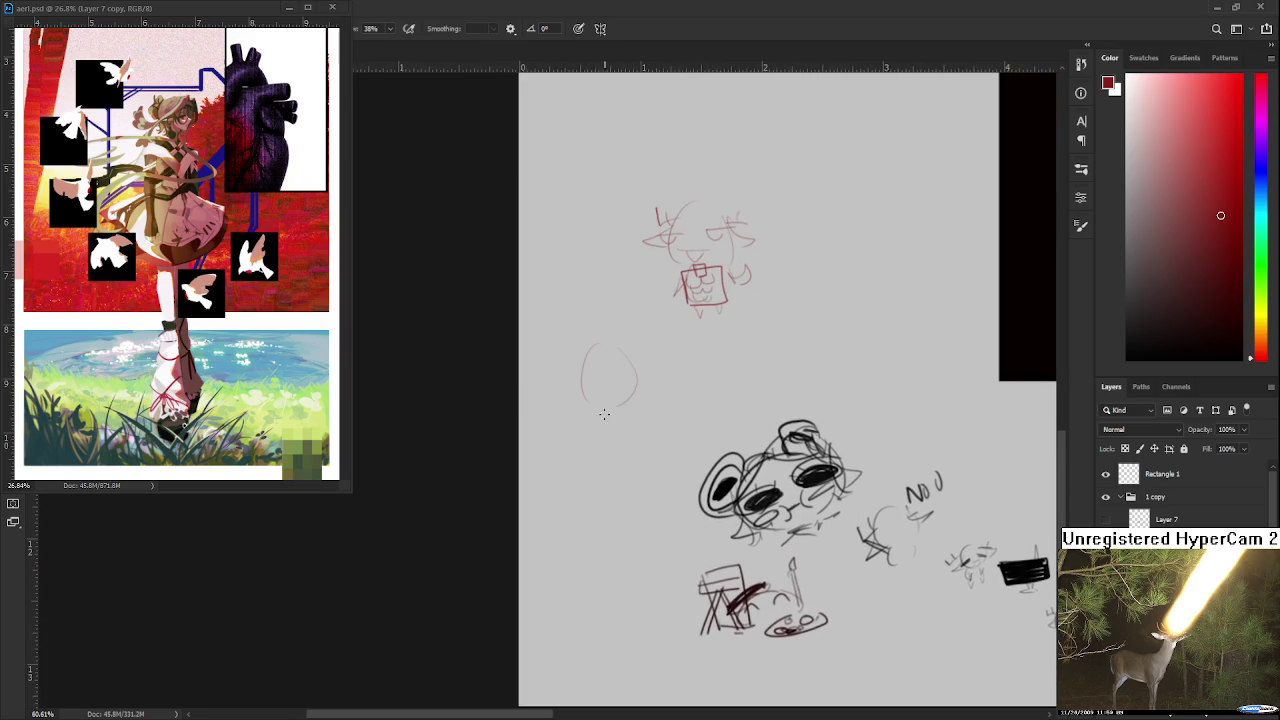
mouse_move(634, 366)
mouse_down()
mouse_move(658, 412)
mouse_move(589, 419)
mouse_move(658, 430)
mouse_move(624, 422)
mouse_move(645, 410)
mouse_move(640, 434)
mouse_up()
key(ctrl+z)
Step: Lasso the red sketches, delete them, and deselect
scroll(633, 386, down, 2)
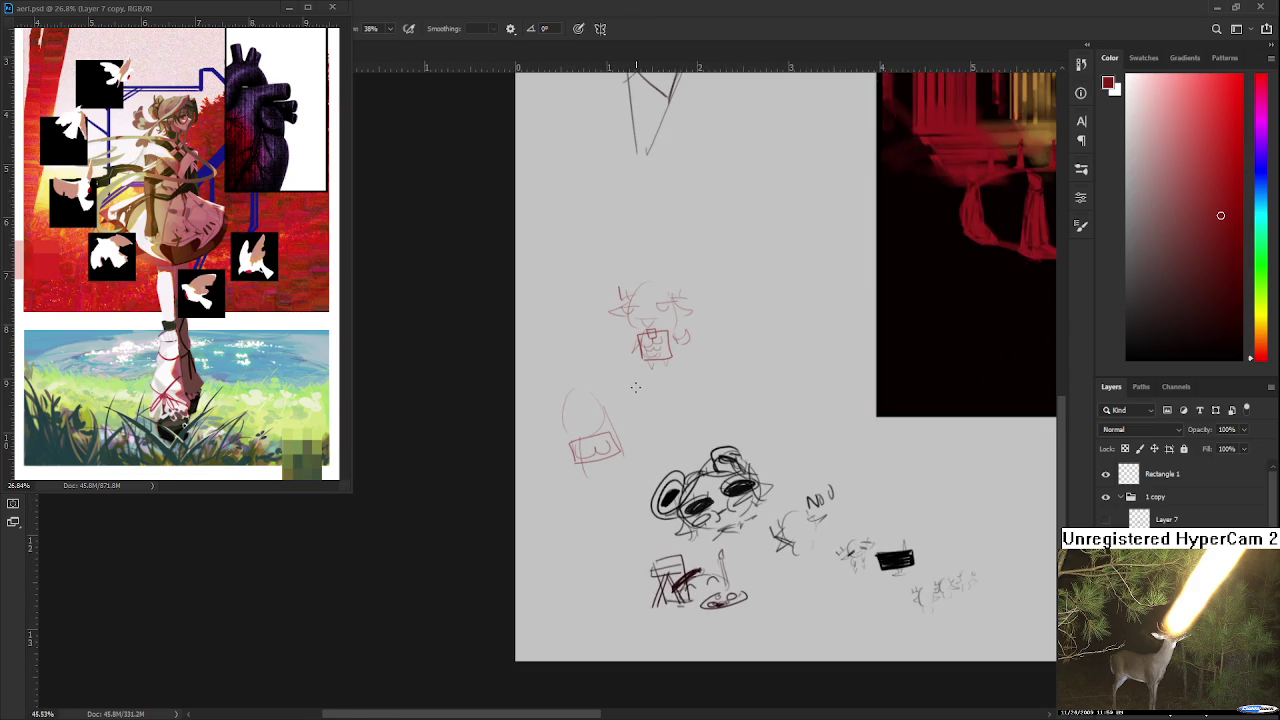
drag(634, 386, 651, 411)
drag(668, 454, 692, 446)
key(Delete)
key(ctrl+d)
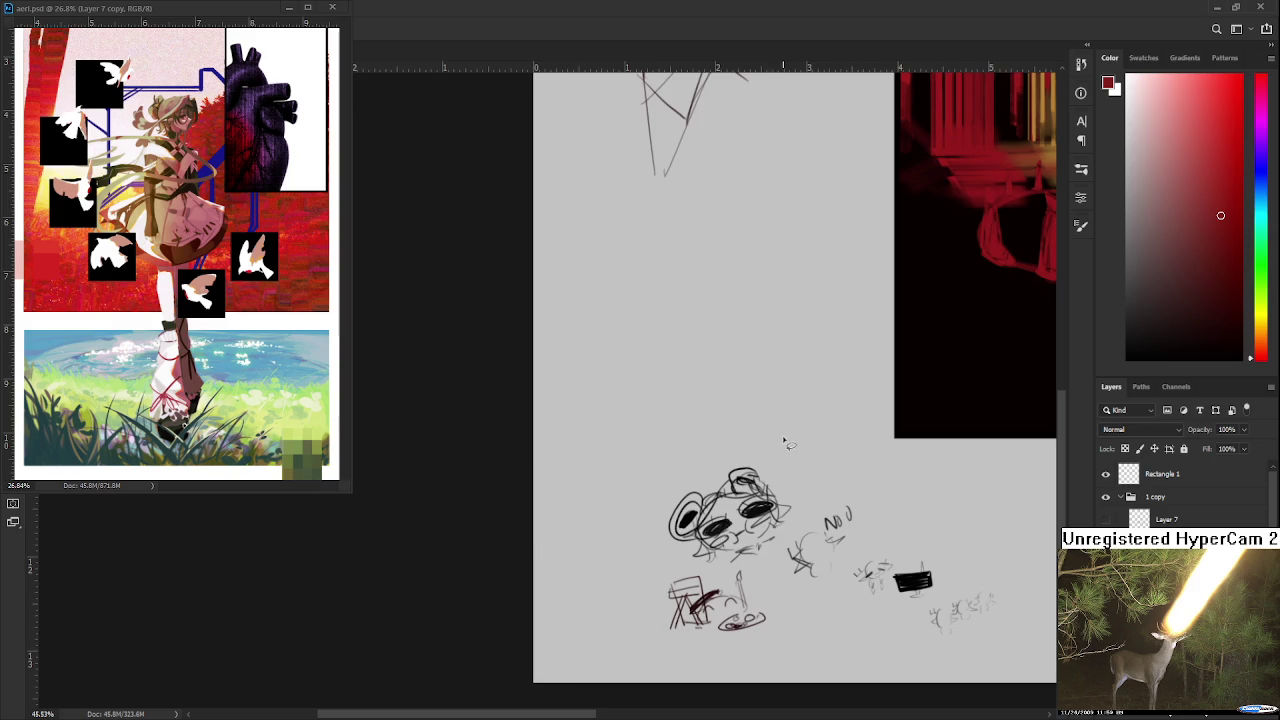
scroll(786, 443, down, 2)
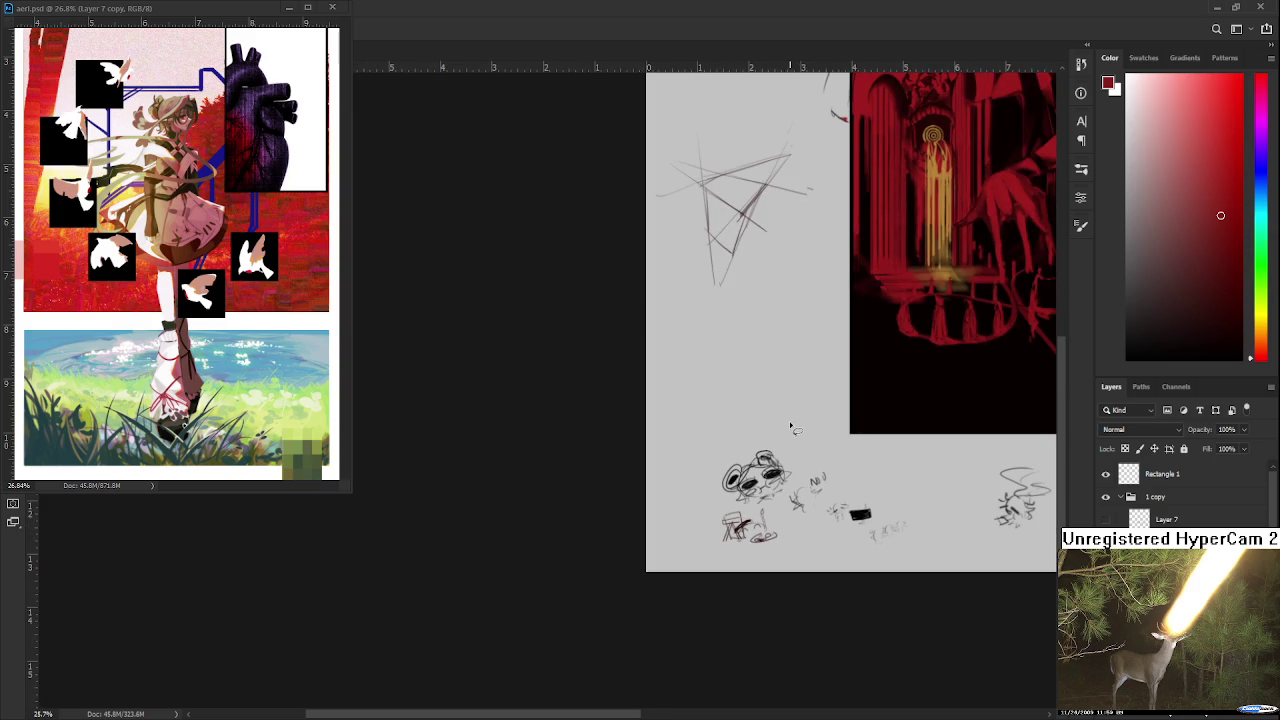
scroll(831, 309, up, 3)
drag(749, 349, 712, 370)
scroll(825, 540, up, 1)
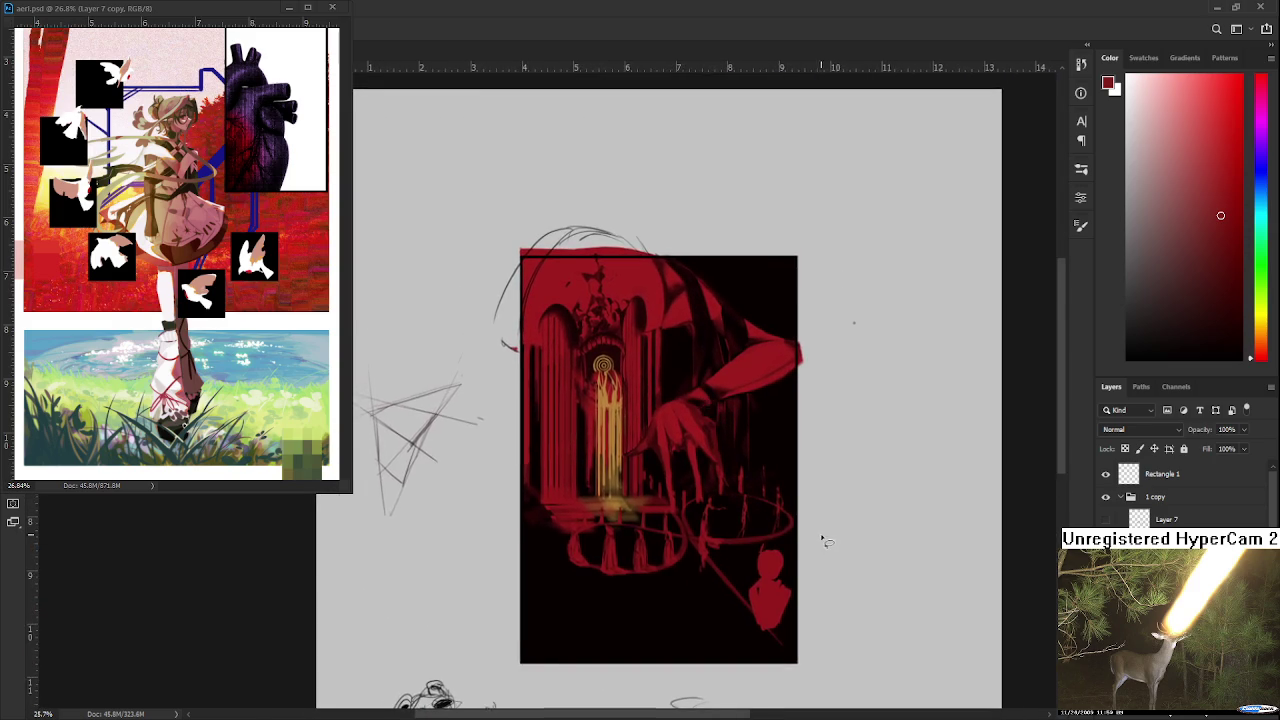
scroll(805, 510, up, 1)
scroll(798, 492, up, 1)
scroll(797, 490, up, 2)
scroll(797, 491, up, 1)
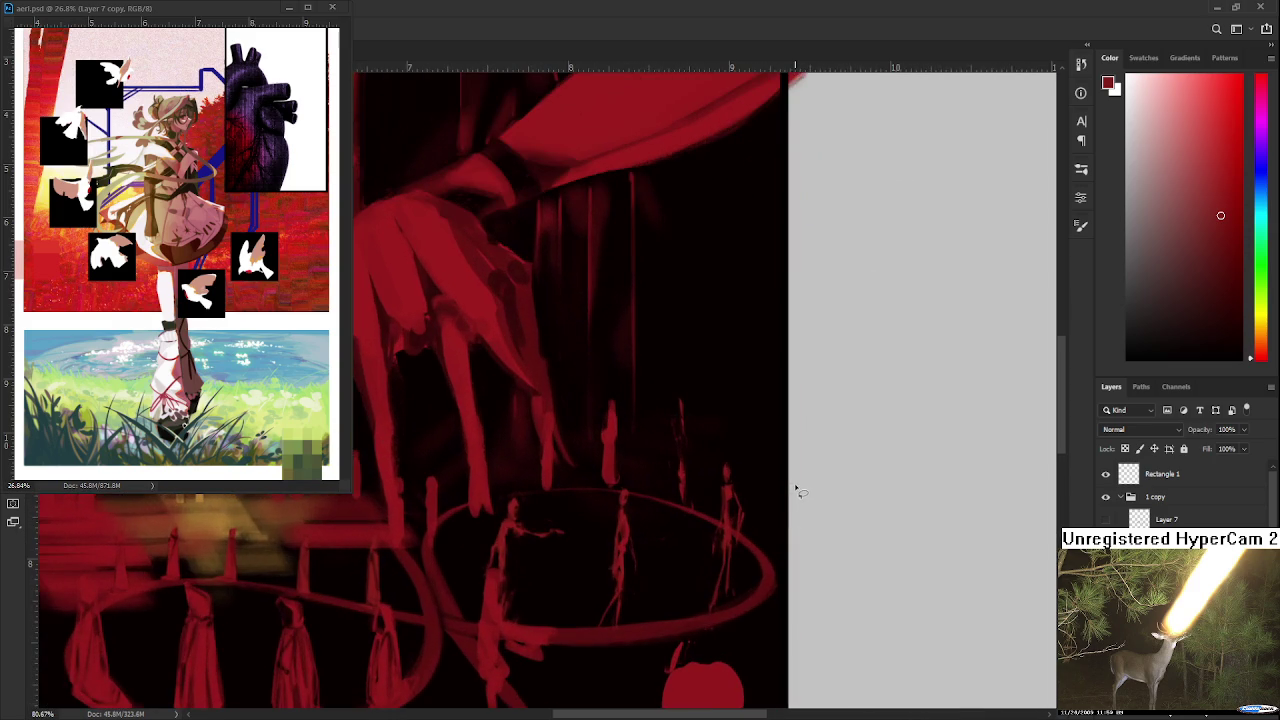
scroll(785, 508, up, 1)
scroll(785, 508, up, 1)
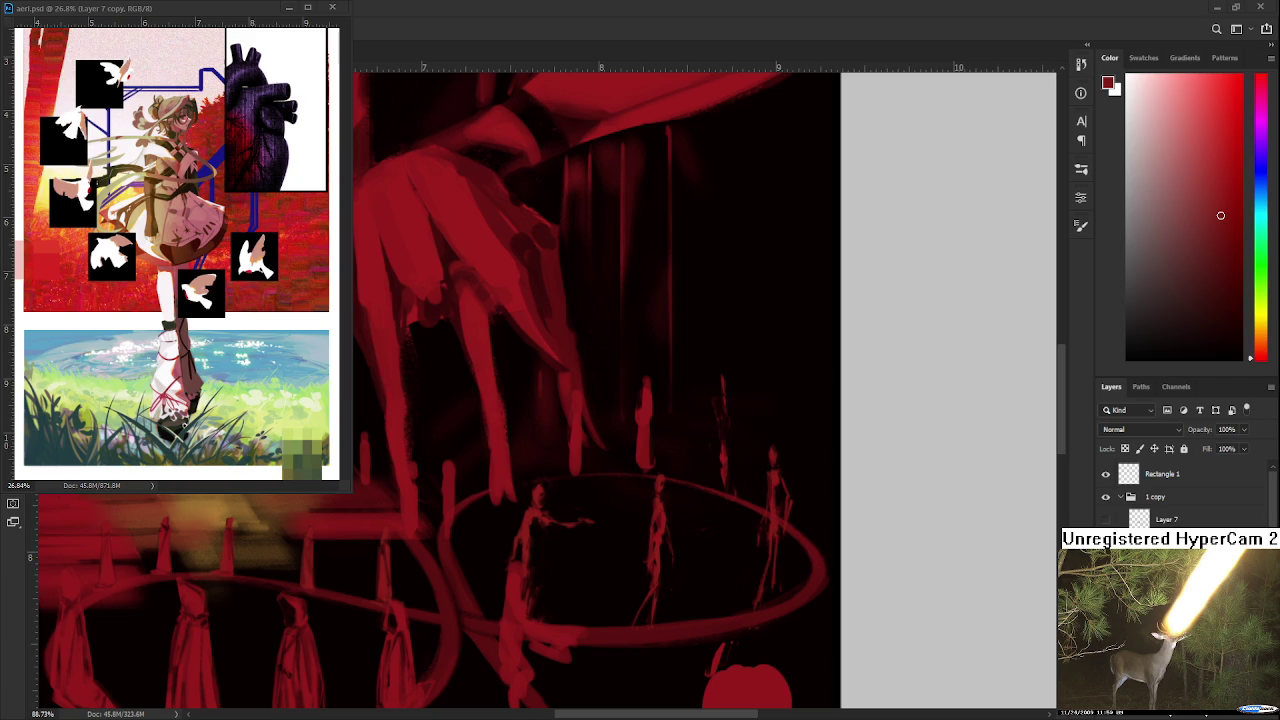
drag(647, 397, 606, 420)
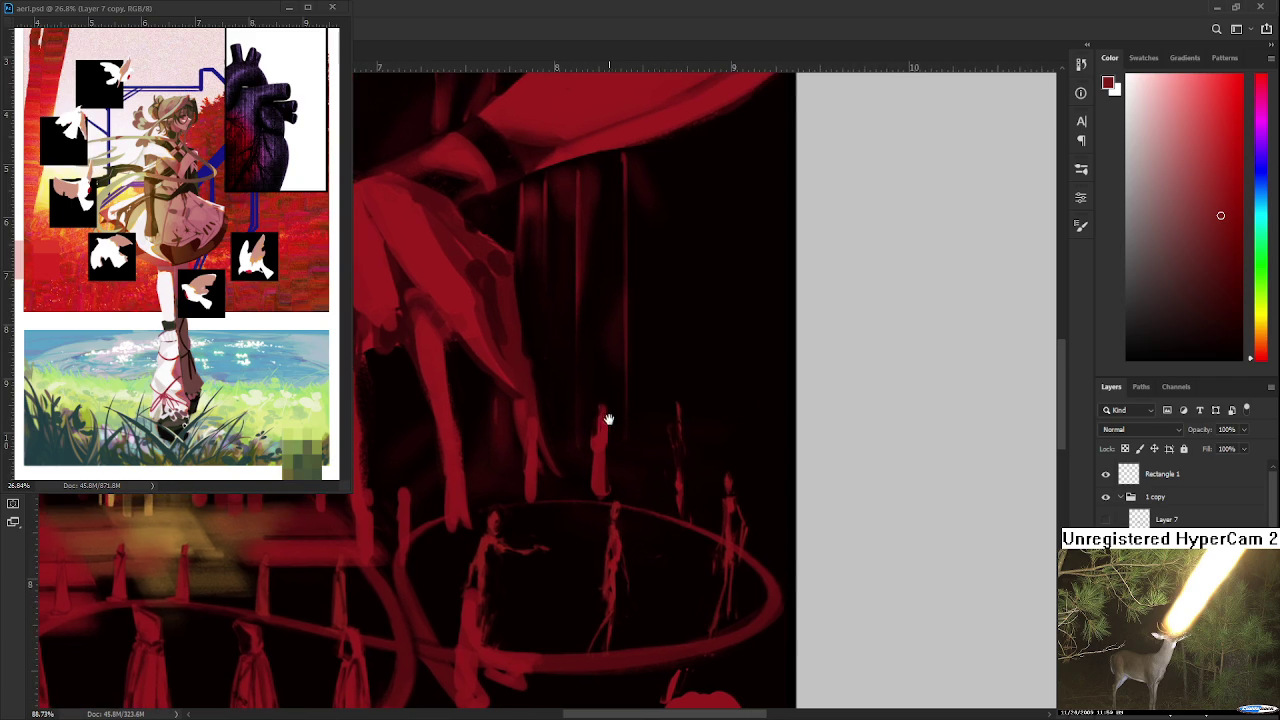
Step: Touch up the standing figures around the far ring by alternating Brush and Eraser
key(e)
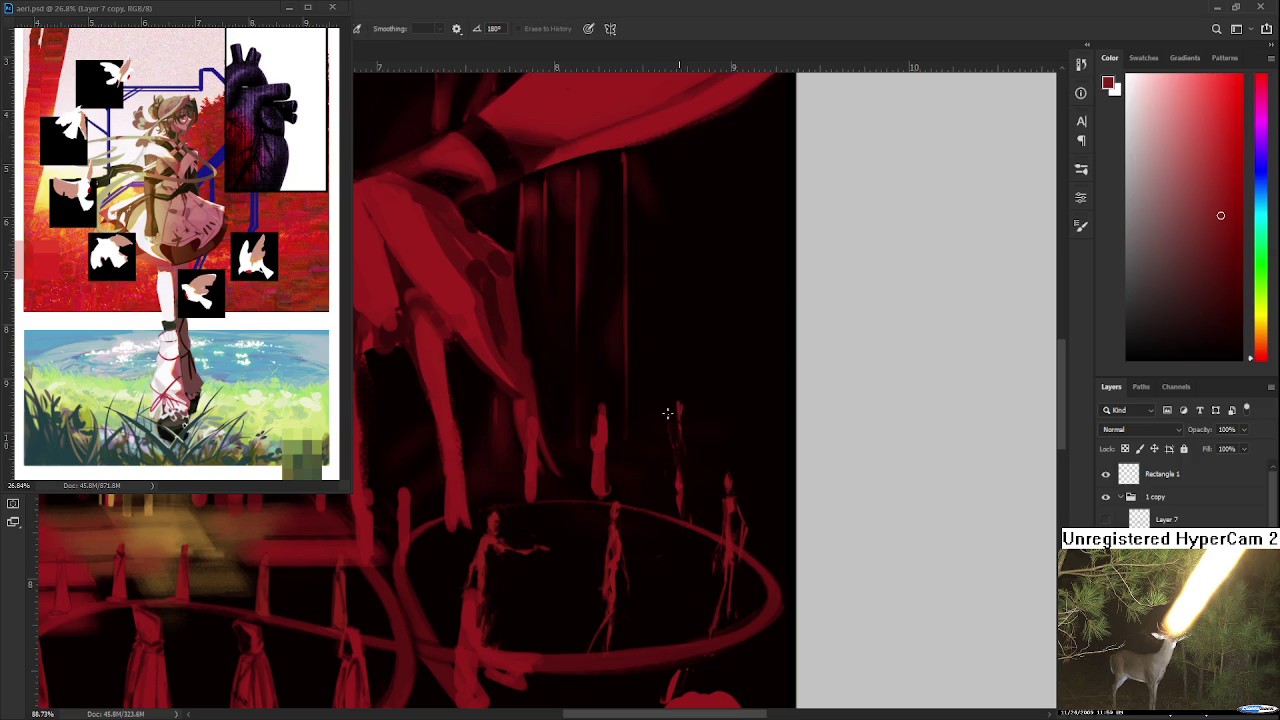
key(b)
key(e)
key(b)
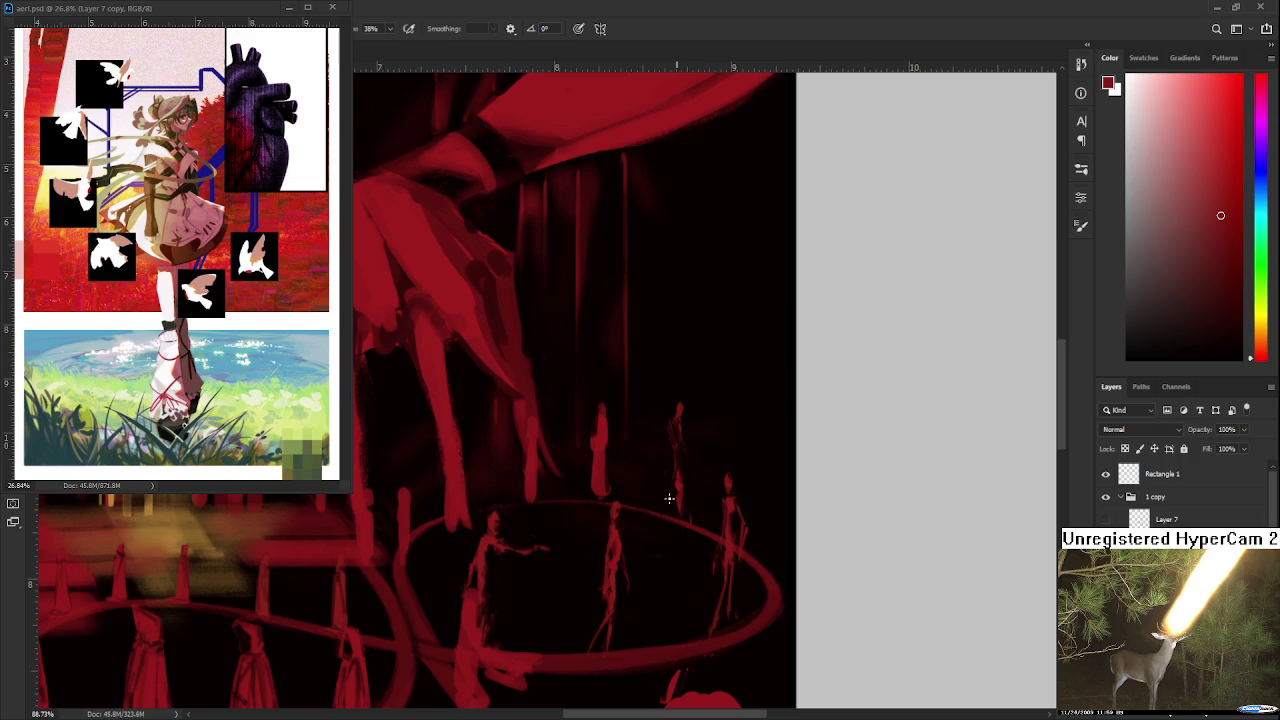
key(e)
key(b)
key(e)
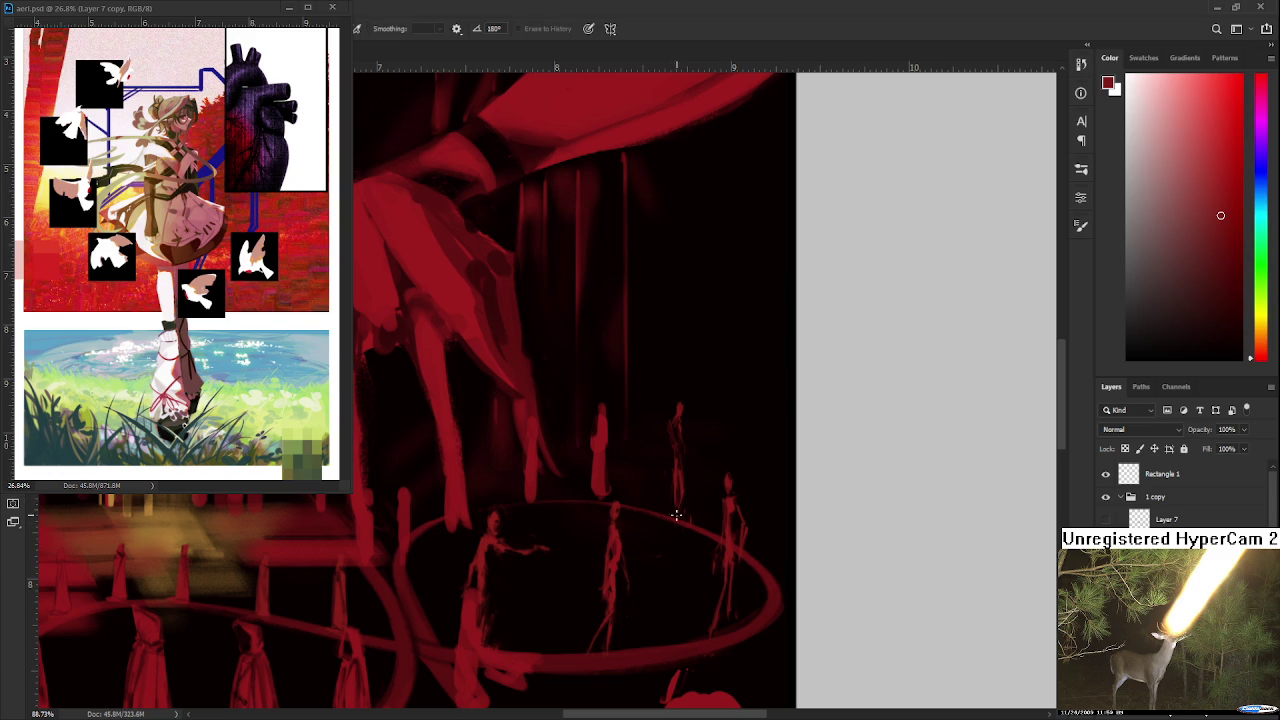
key(b)
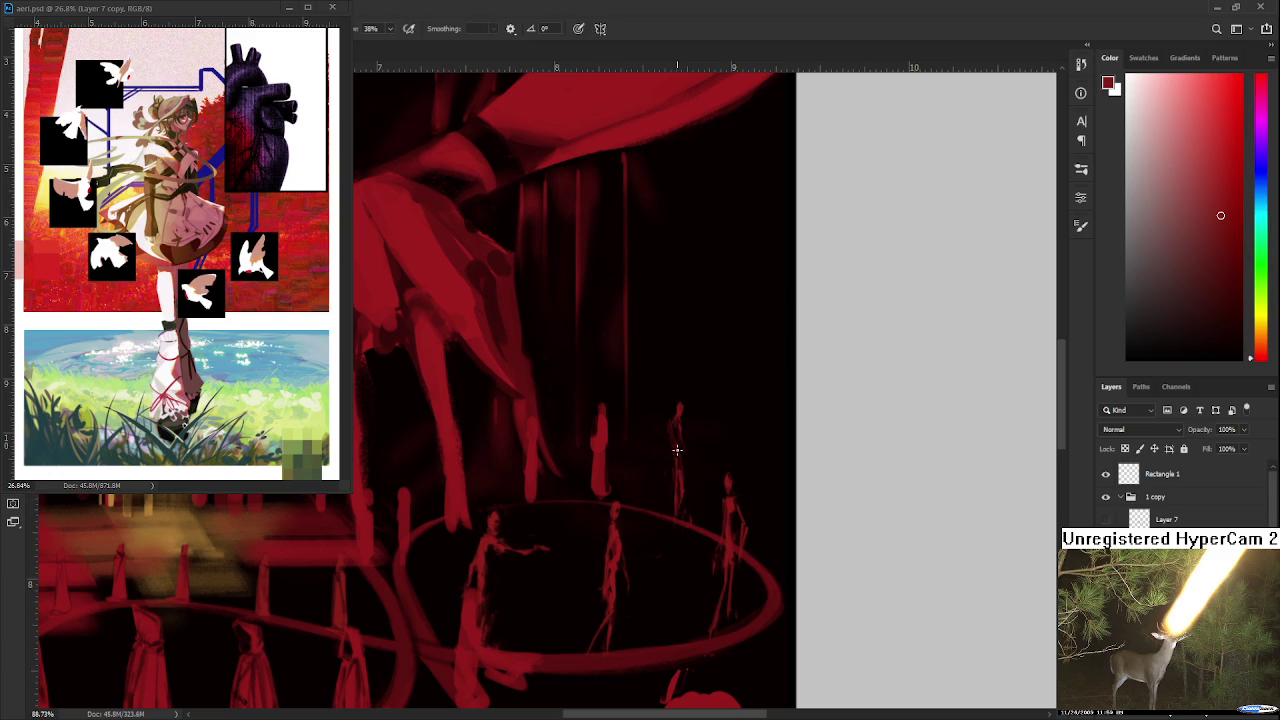
scroll(683, 426, up, 1)
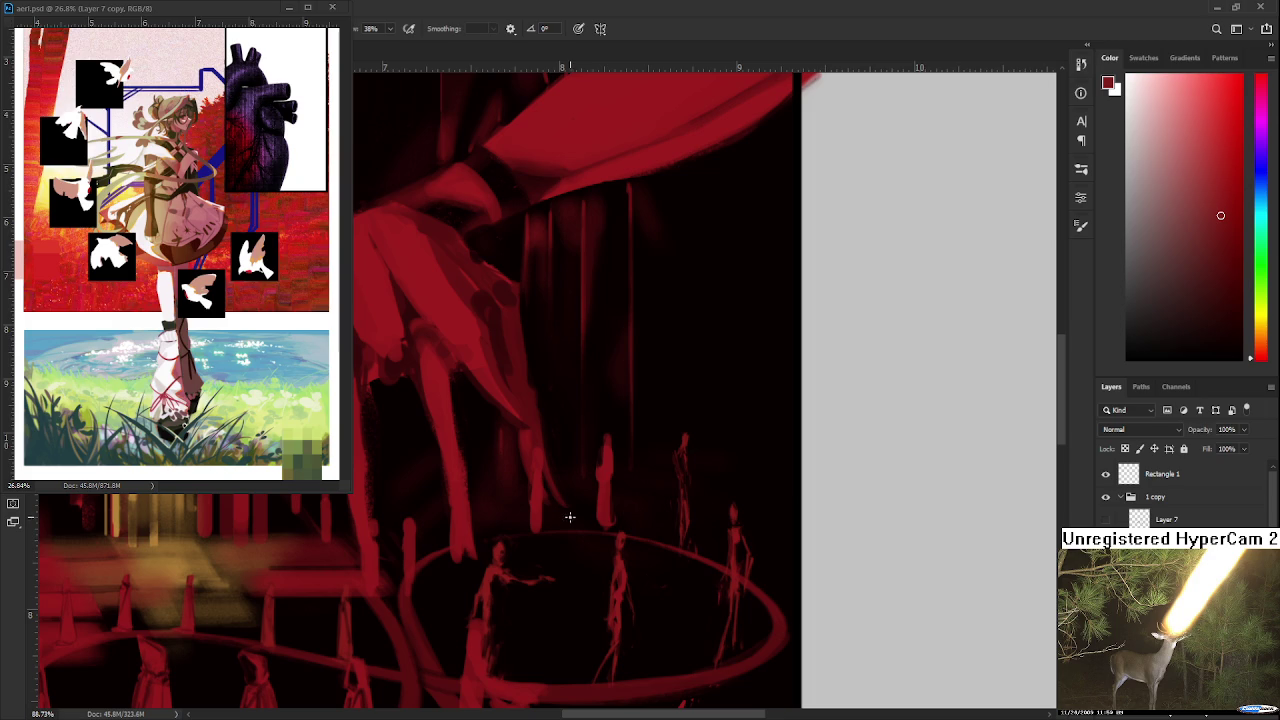
scroll(723, 571, down, 2)
Step: In the blank grey area beside the painting, draw the doodle's two eye curves
drag(723, 571, 608, 543)
scroll(608, 543, down, 1)
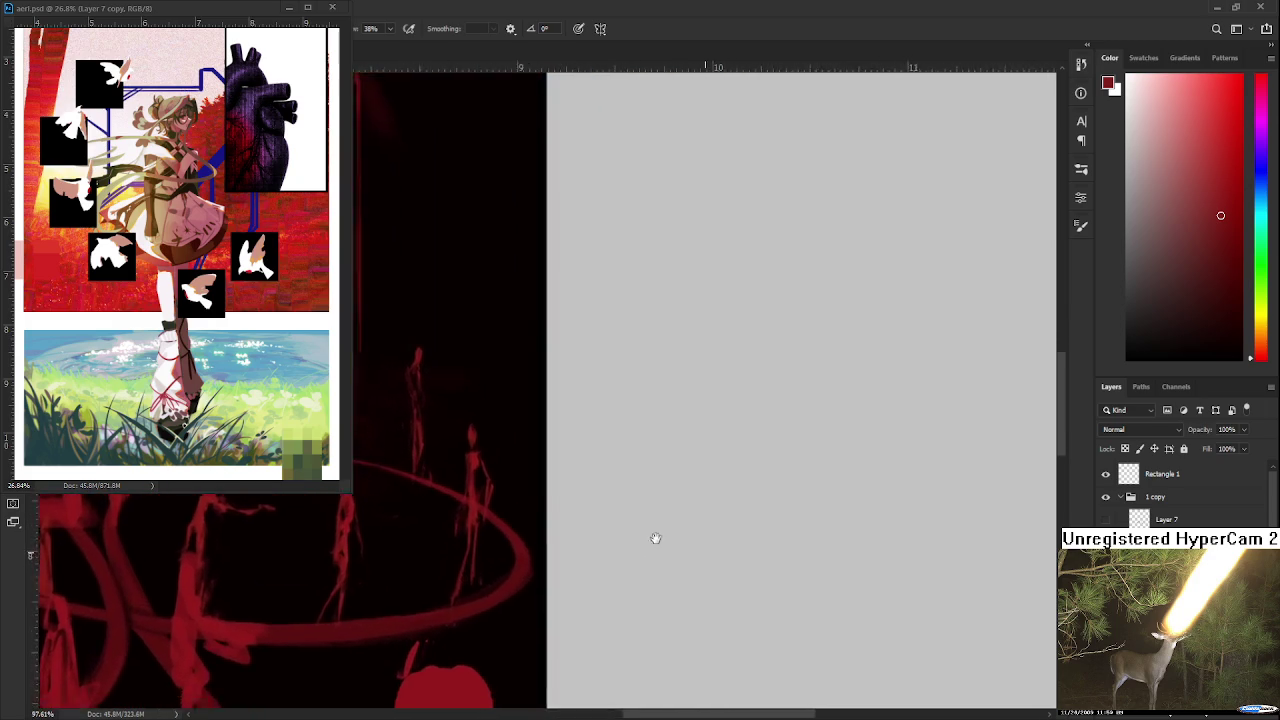
scroll(654, 537, up, 1)
scroll(657, 477, down, 2)
scroll(1185, 492, down, 1)
scroll(1185, 492, down, 1)
mouse_move(680, 480)
mouse_down()
mouse_move(660, 412)
mouse_move(697, 480)
mouse_up()
key(ctrl+z)
mouse_move(710, 430)
mouse_down()
mouse_move(716, 474)
mouse_move(682, 470)
mouse_move(726, 438)
mouse_move(716, 458)
mouse_move(774, 476)
mouse_move(770, 442)
mouse_move(772, 464)
mouse_up()
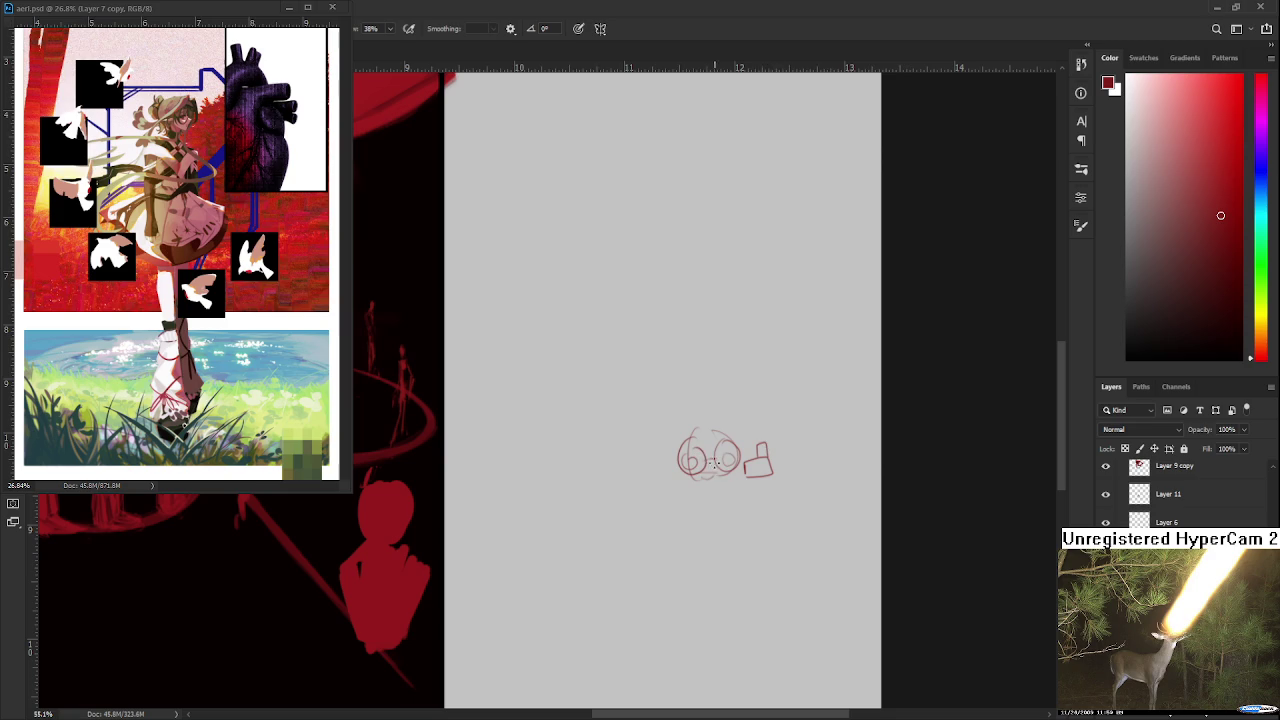
Step: Add small strokes around both eyes and join the right eye to a box shape
drag(684, 476, 662, 472)
drag(736, 444, 753, 447)
drag(667, 429, 677, 440)
mouse_move(748, 419)
mouse_down()
mouse_move(750, 438)
mouse_move(741, 427)
mouse_up()
drag(745, 476, 824, 450)
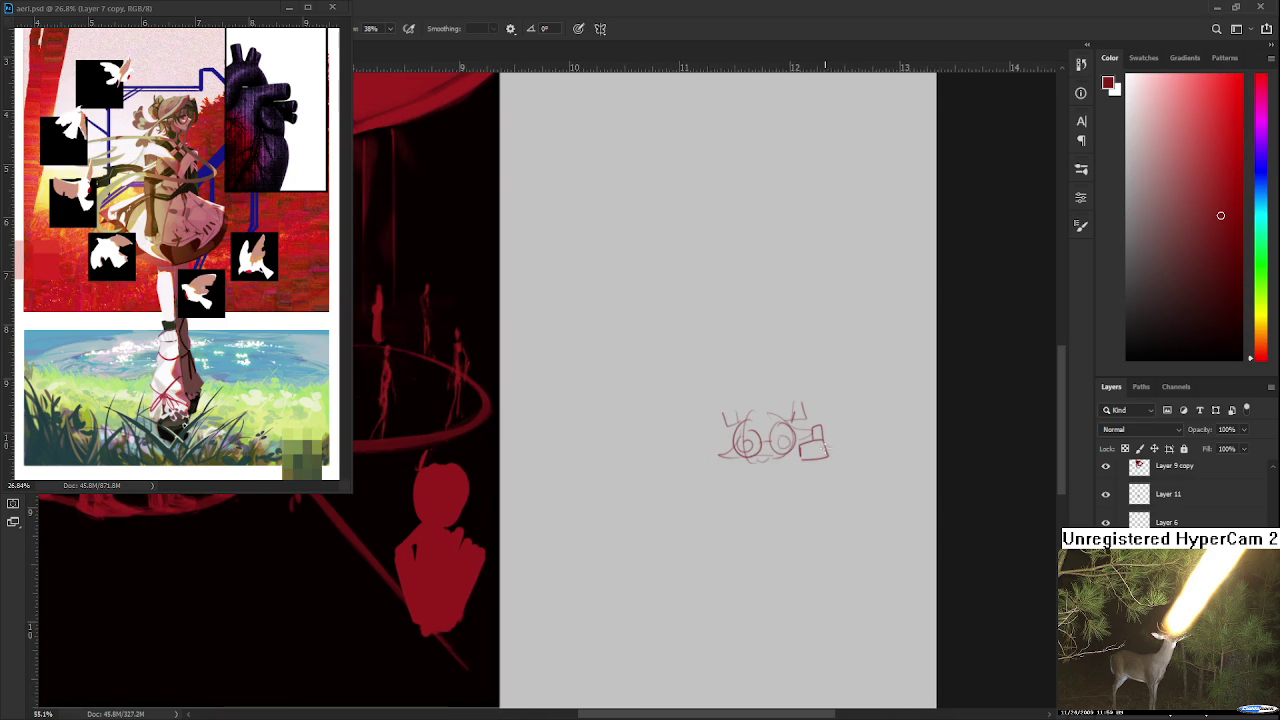
drag(700, 502, 666, 452)
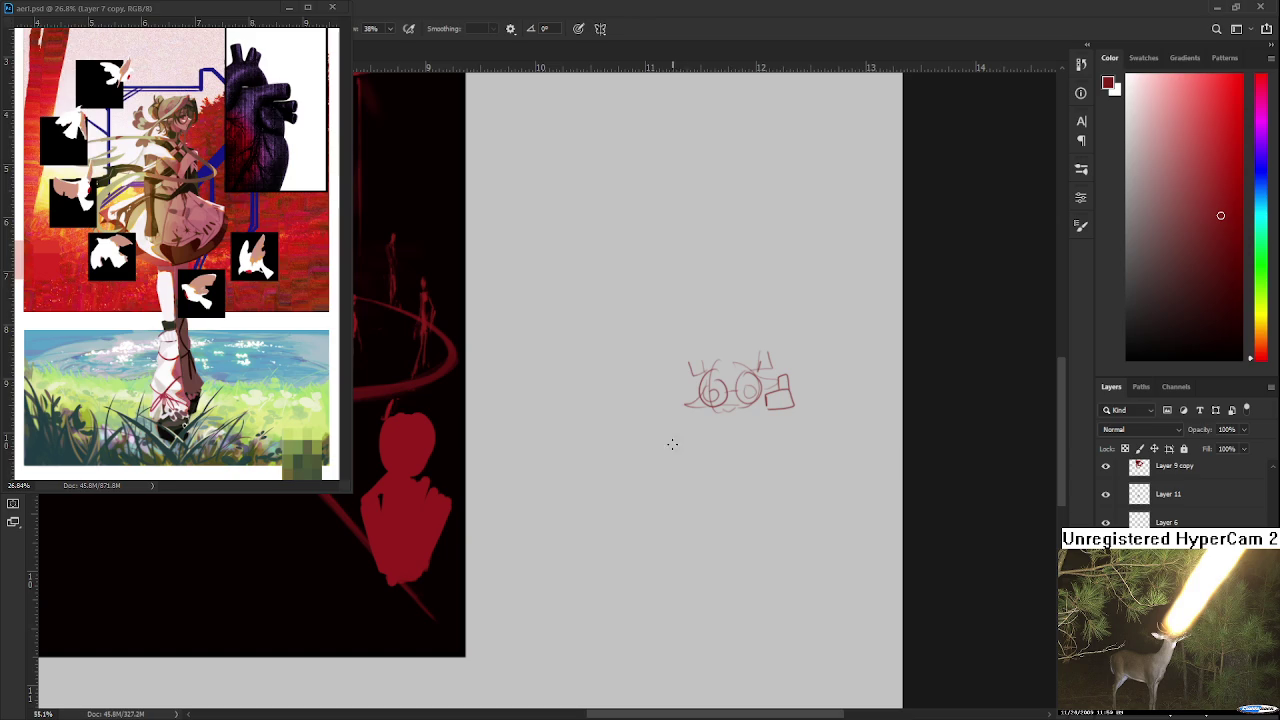
Step: Draw the doodle's rounded body with inner detail strokes, then view it beside the painting
drag(721, 412, 746, 445)
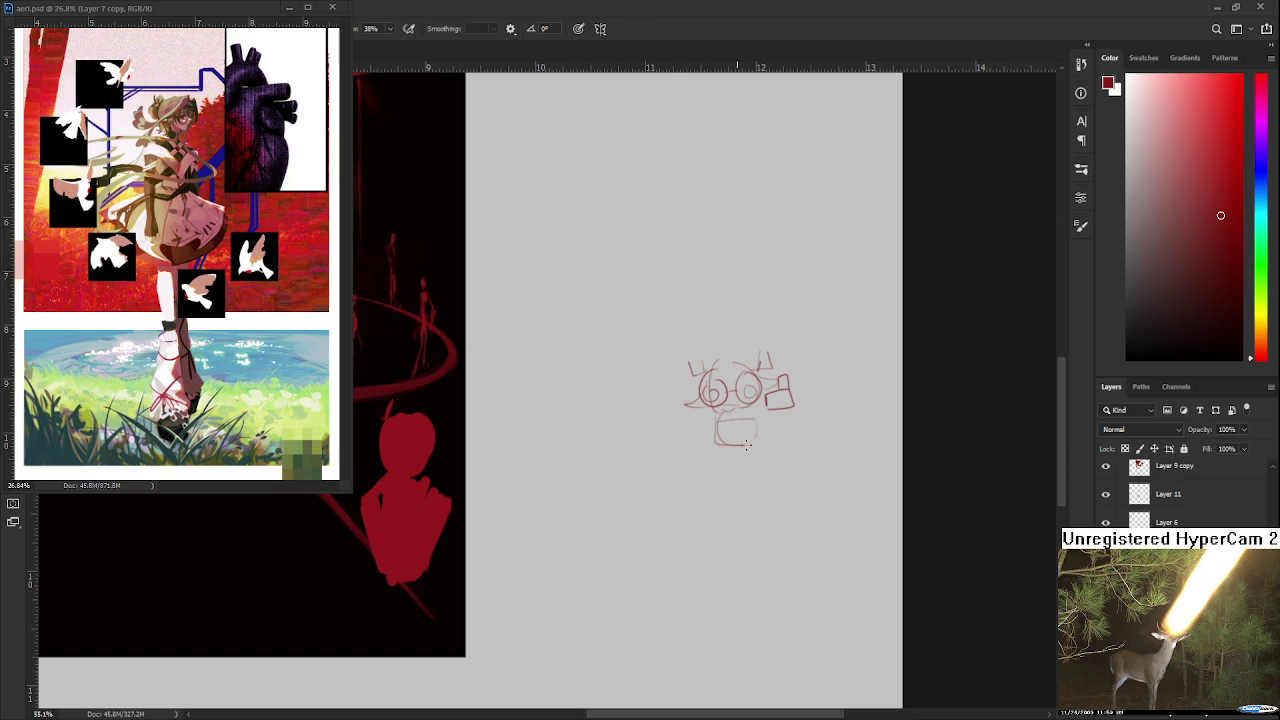
key(ctrl+z)
mouse_move(729, 423)
mouse_down()
mouse_move(745, 434)
mouse_move(714, 446)
mouse_move(736, 461)
mouse_up()
drag(760, 419, 764, 435)
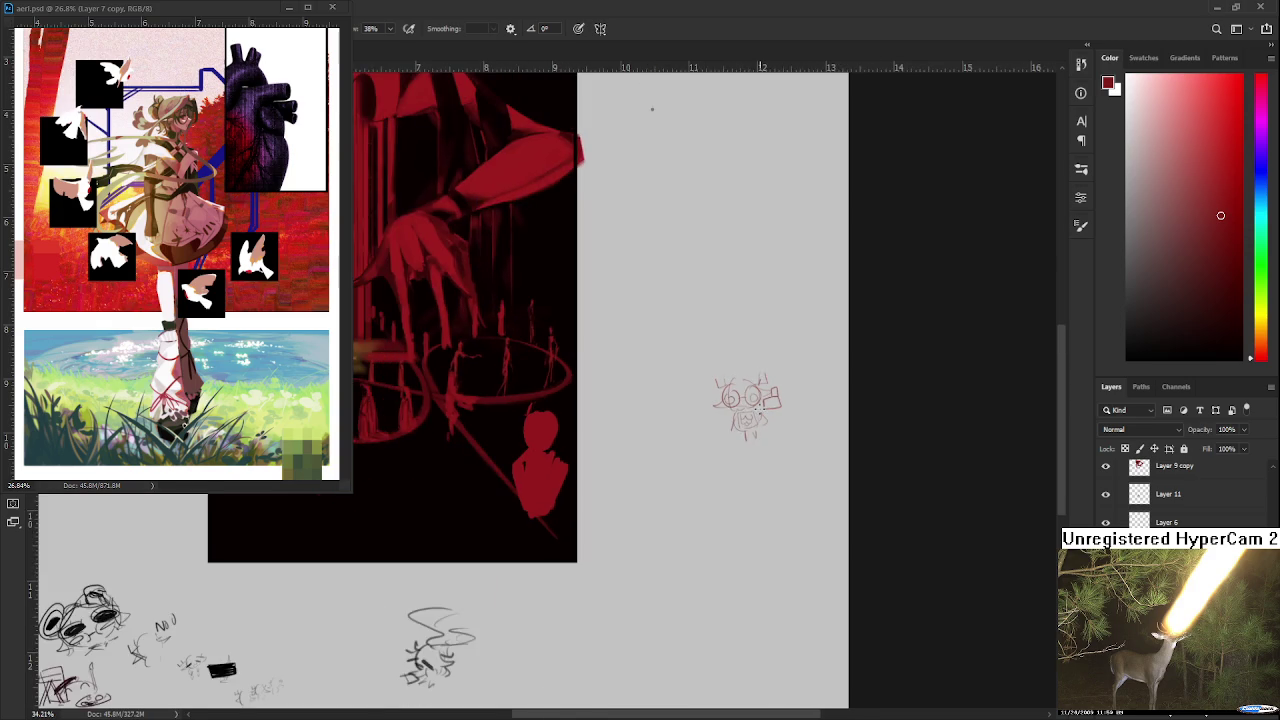
mouse_move(596, 341)
mouse_down()
mouse_move(758, 375)
mouse_move(660, 414)
mouse_move(740, 465)
mouse_up()
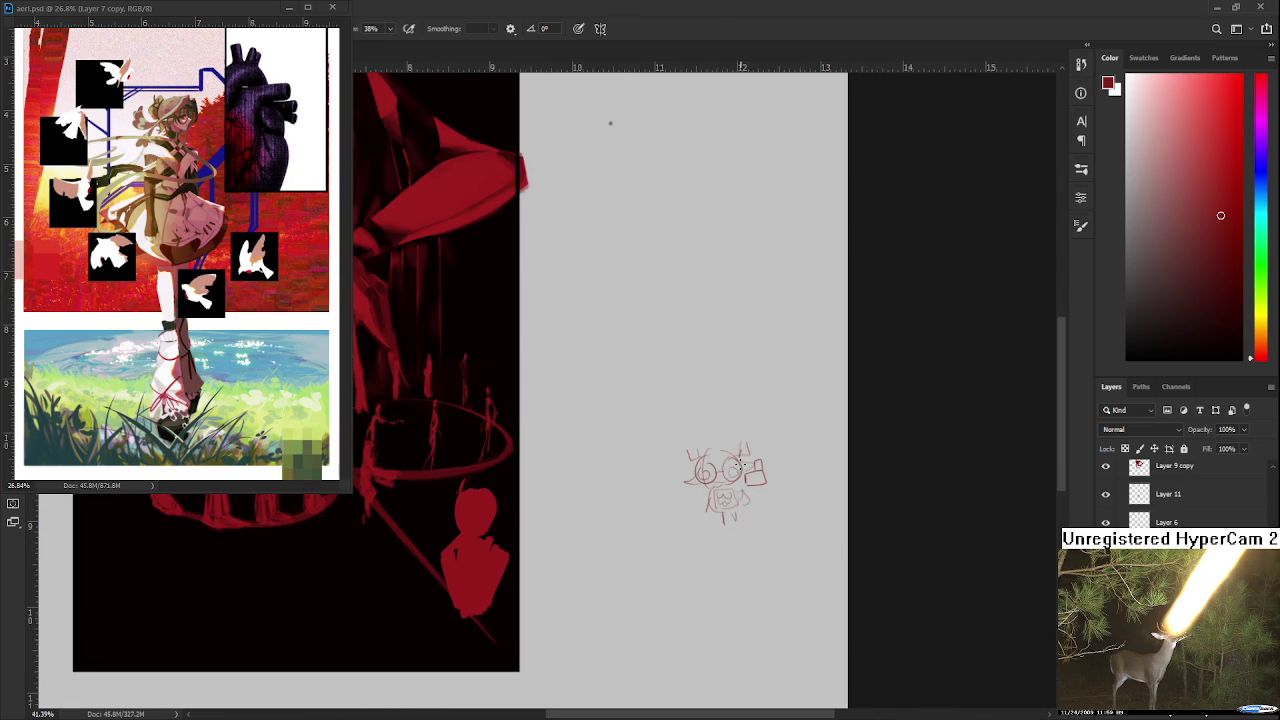
mouse_move(650, 494)
mouse_down()
mouse_move(797, 538)
mouse_move(733, 476)
mouse_up()
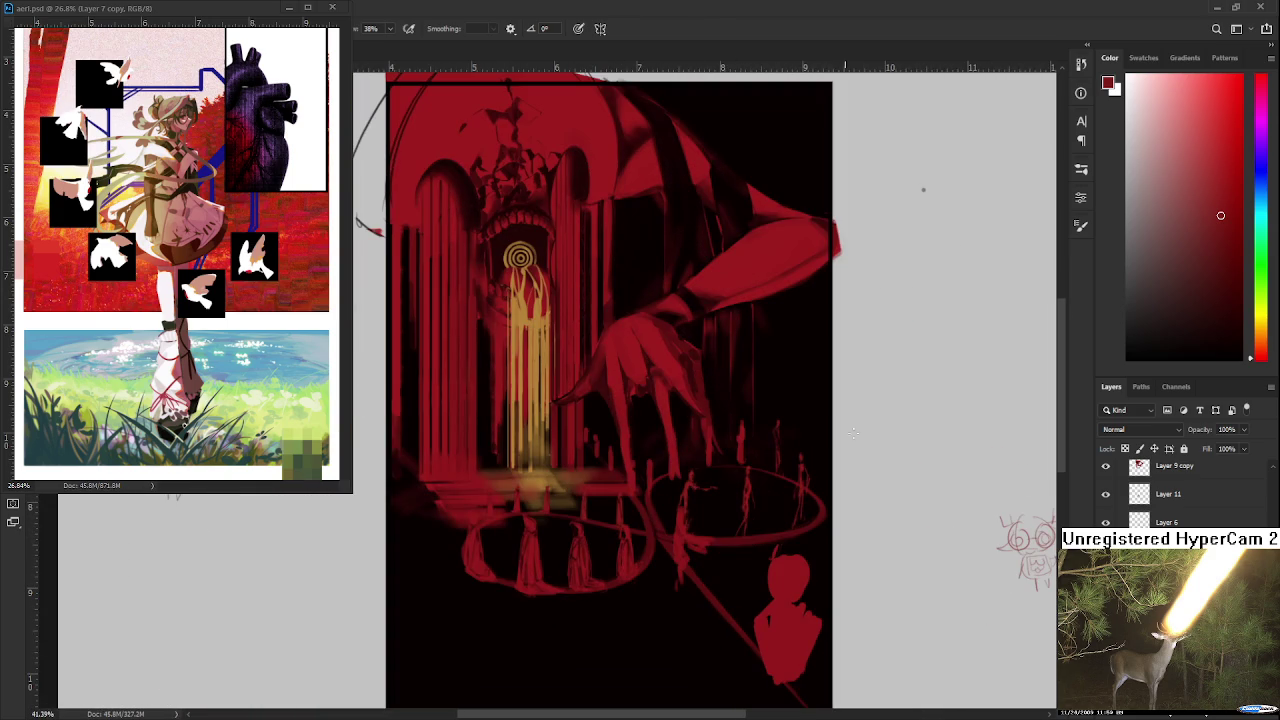
Step: Scroll the Layers panel back up to Layer 7
scroll(1180, 490, up, 3)
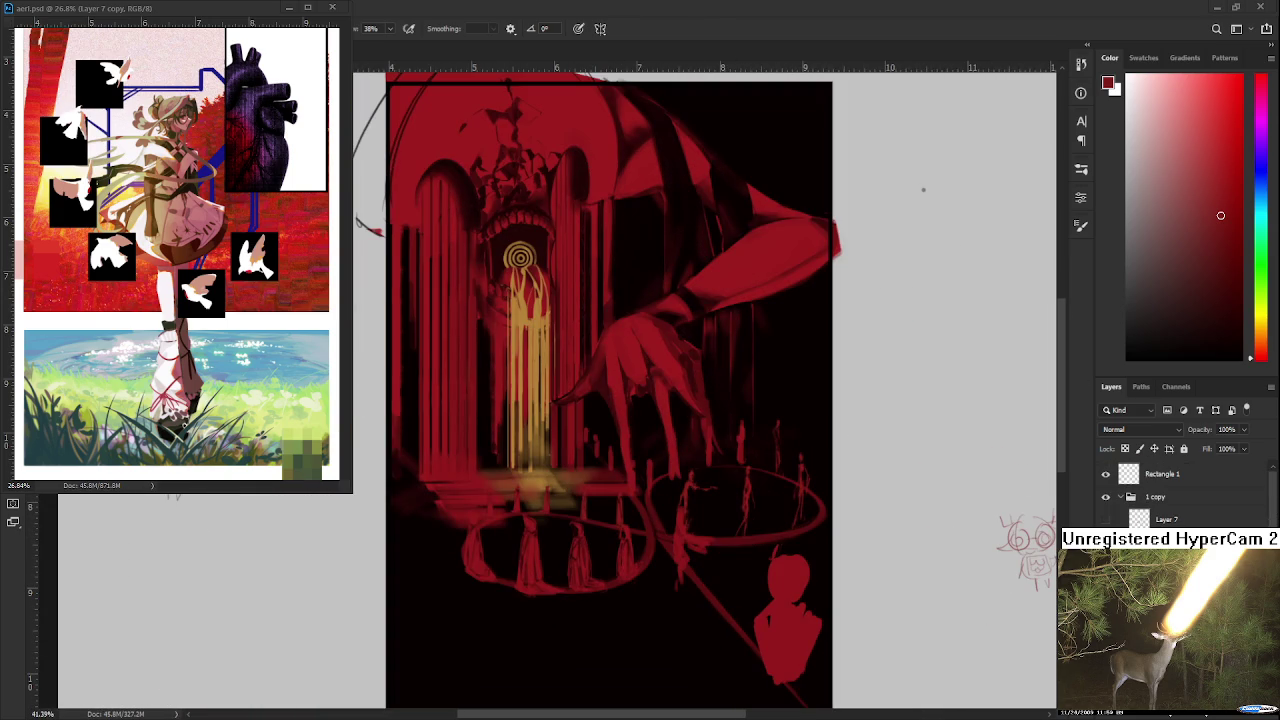
scroll(778, 540, up, 2)
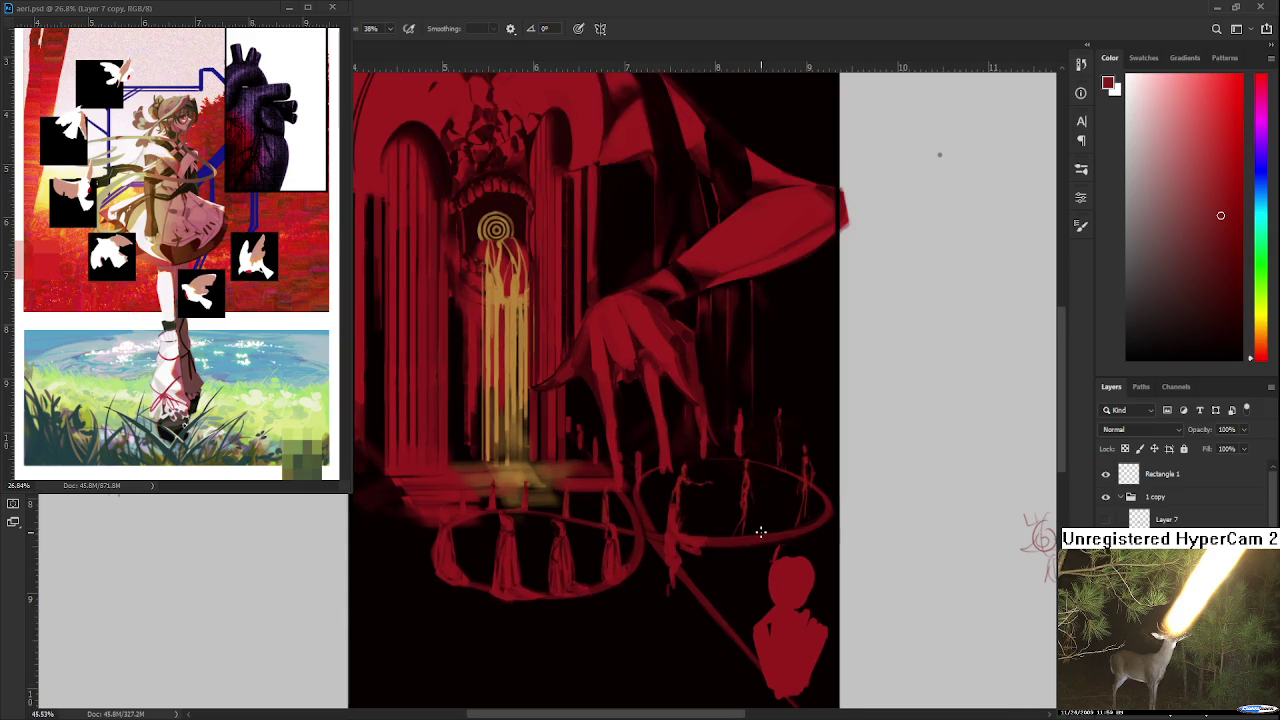
scroll(742, 490, up, 2)
scroll(686, 506, up, 2)
scroll(646, 560, up, 2)
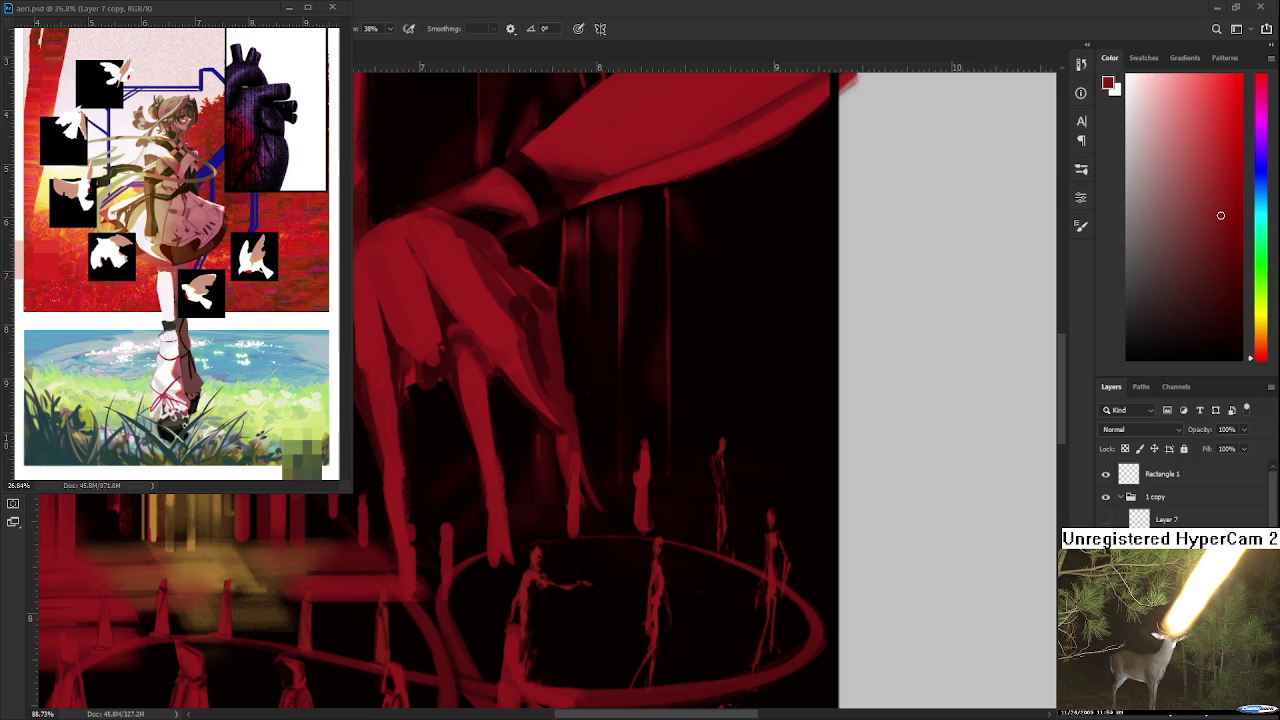
Step: Zoom to about 89% on the right-hand ring figures and pan across them
scroll(663, 465, down, 2)
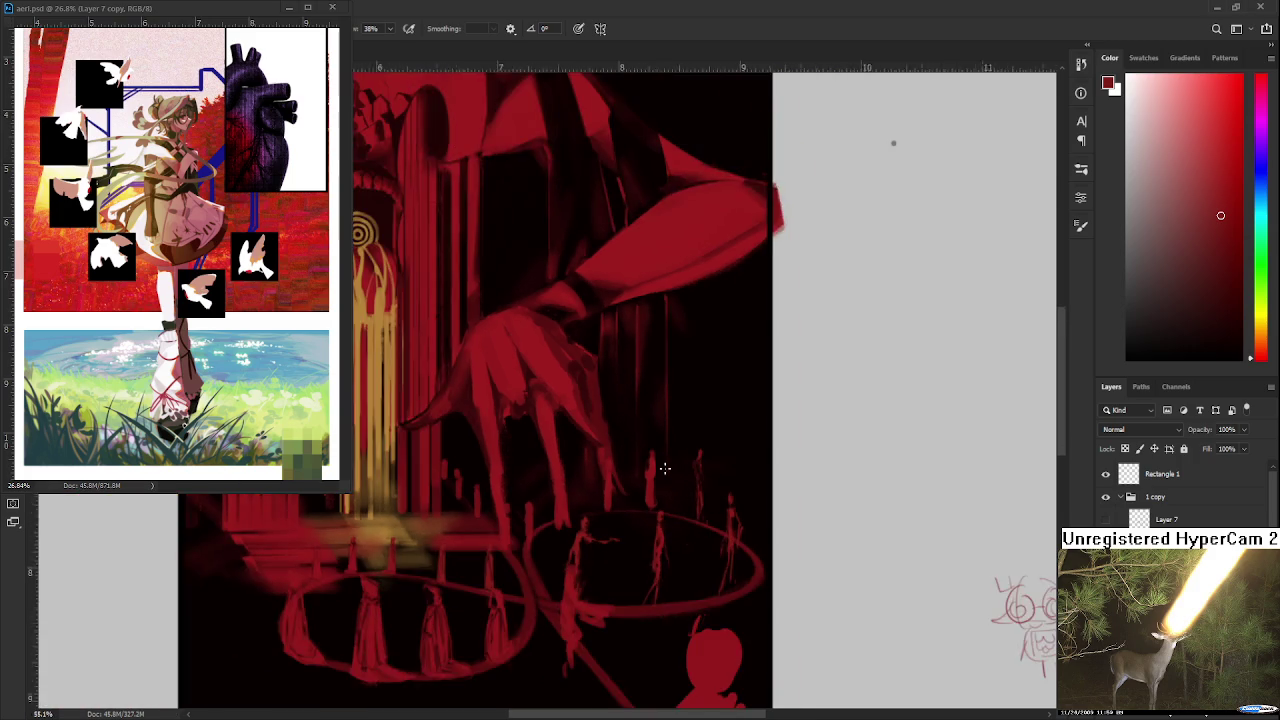
scroll(657, 463, down, 2)
scroll(634, 457, down, 2)
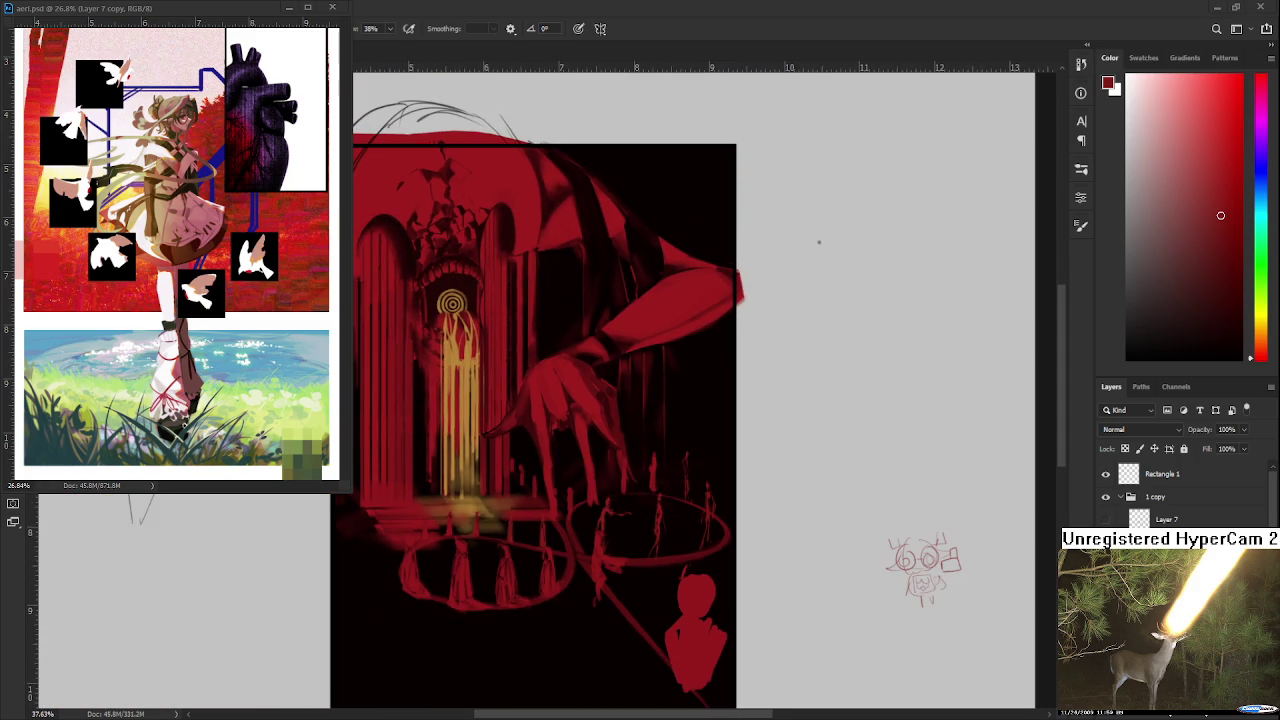
scroll(557, 574, up, 1)
scroll(557, 574, down, 1)
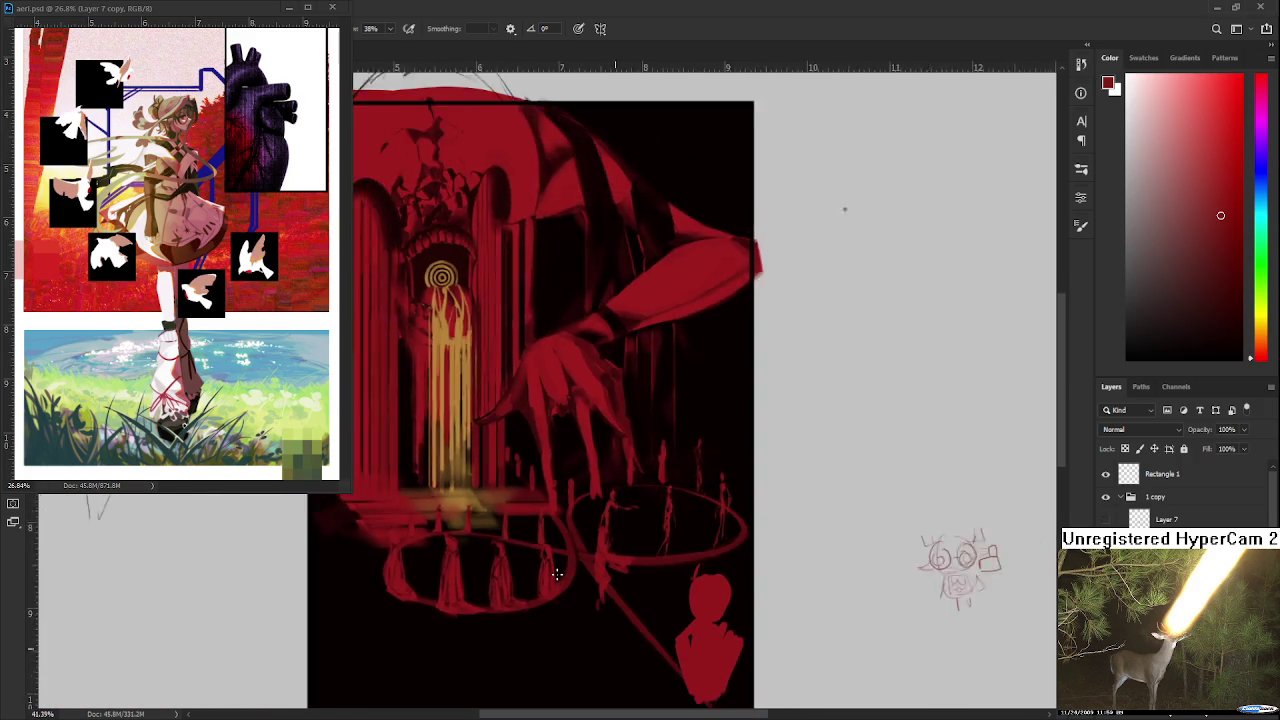
scroll(557, 574, down, 1)
scroll(557, 574, up, 1)
mouse_move(557, 574)
mouse_down()
mouse_move(537, 463)
mouse_move(560, 491)
mouse_move(565, 540)
mouse_up()
scroll(568, 502, up, 2)
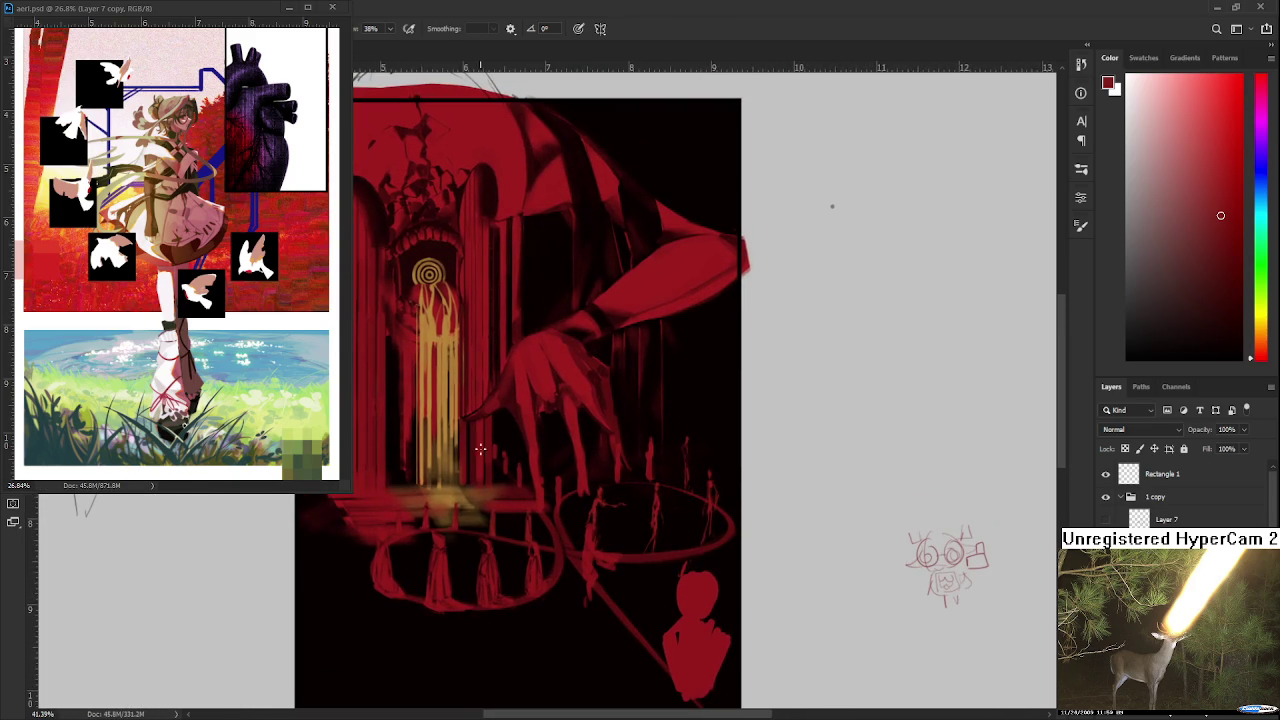
scroll(576, 450, down, 3)
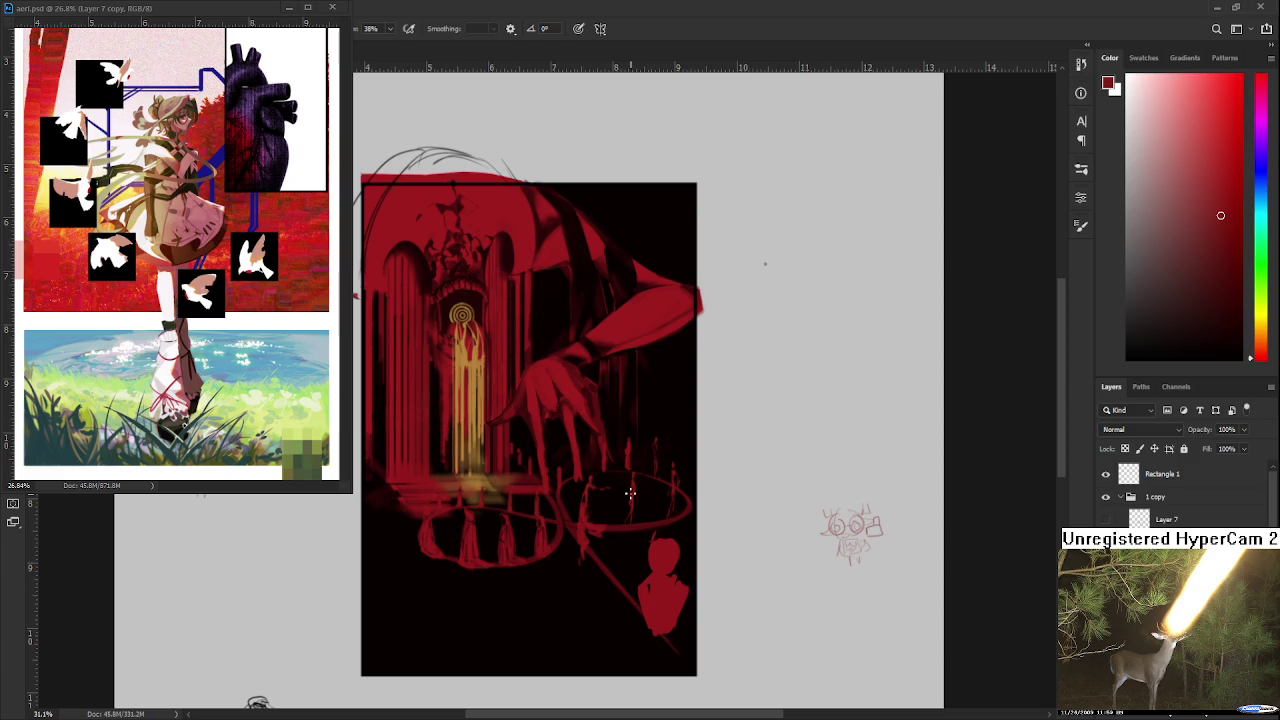
scroll(630, 490, up, 2)
scroll(630, 490, up, 2)
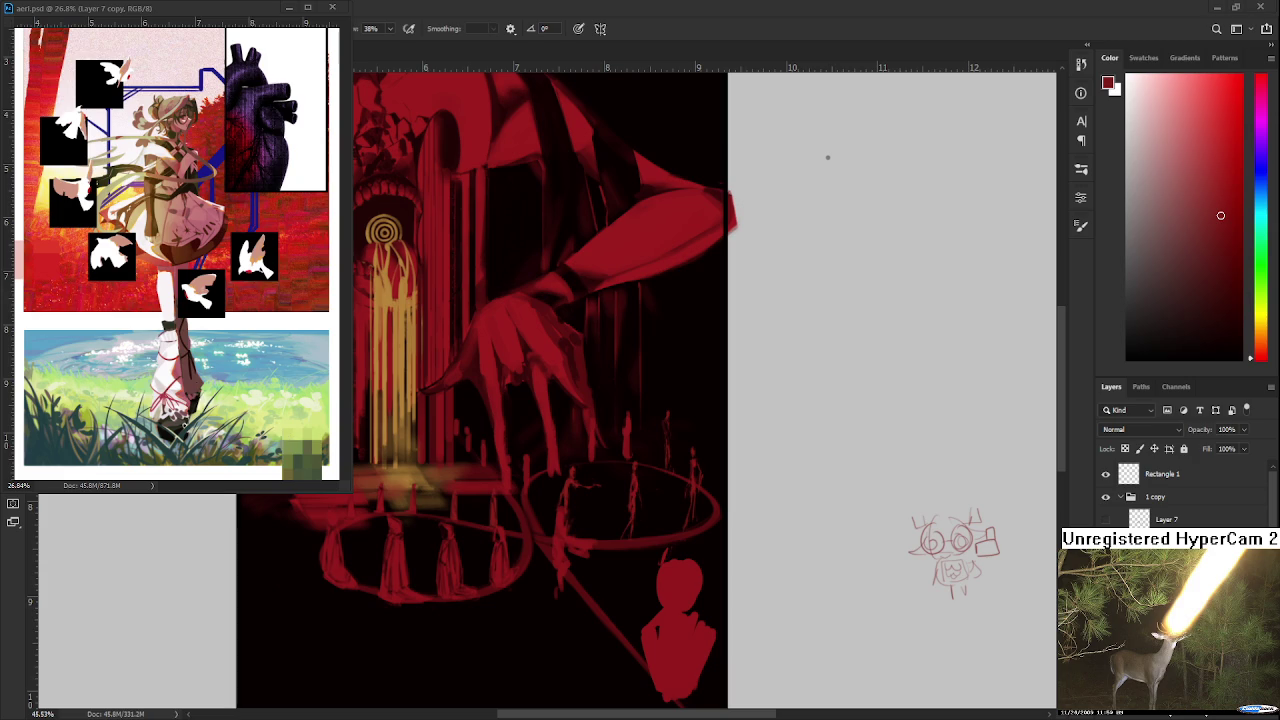
scroll(660, 438, up, 2)
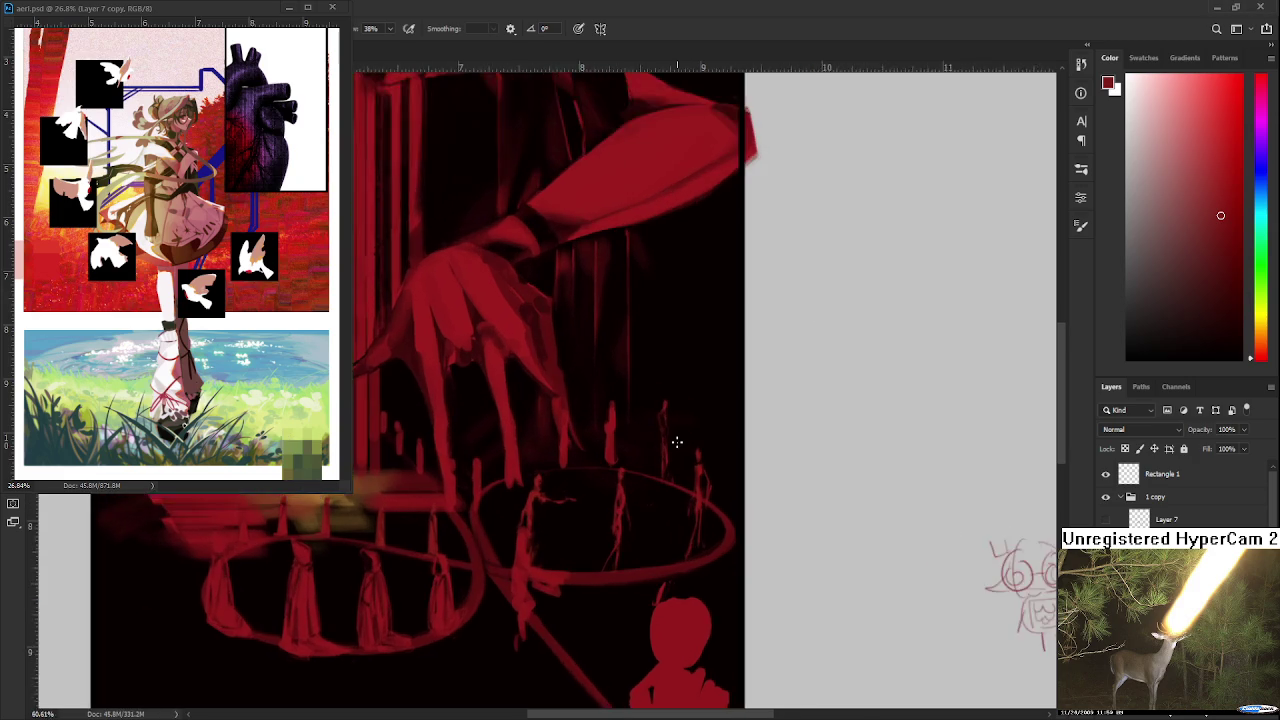
scroll(660, 438, up, 2)
drag(659, 435, 615, 432)
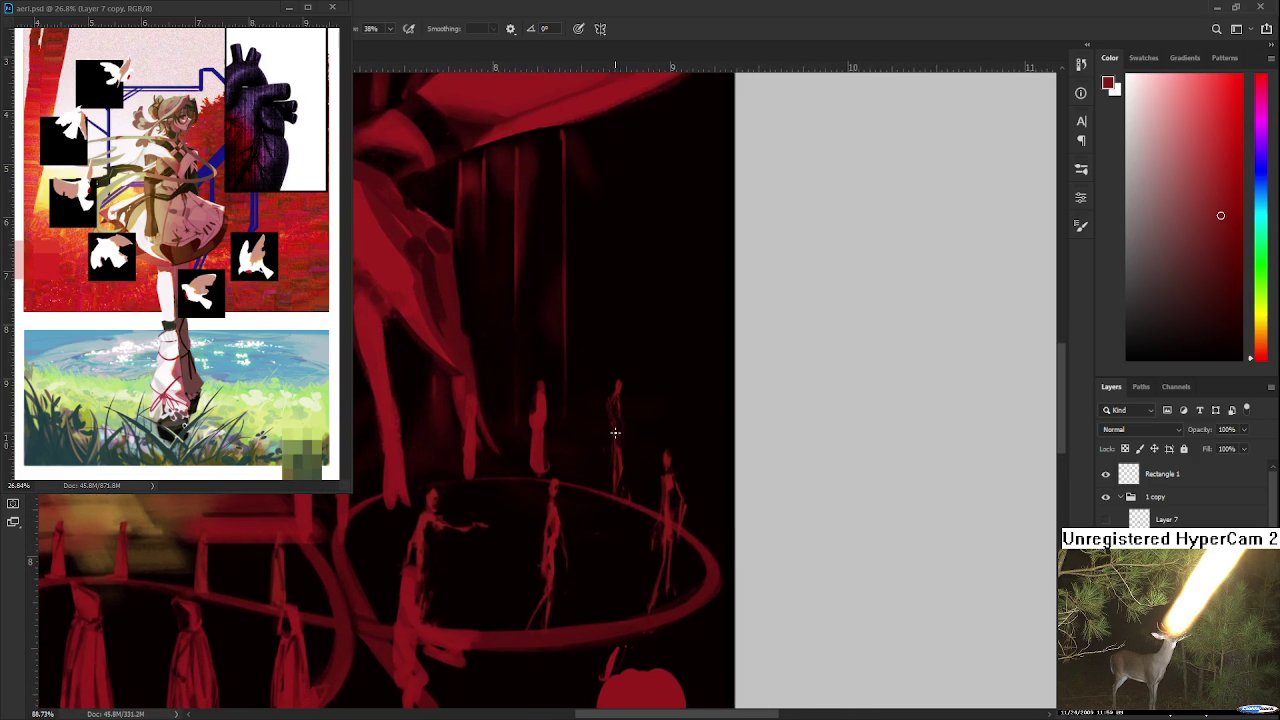
Step: Switch to the Eraser and check the ring figures up close, then close the reference window
key(e)
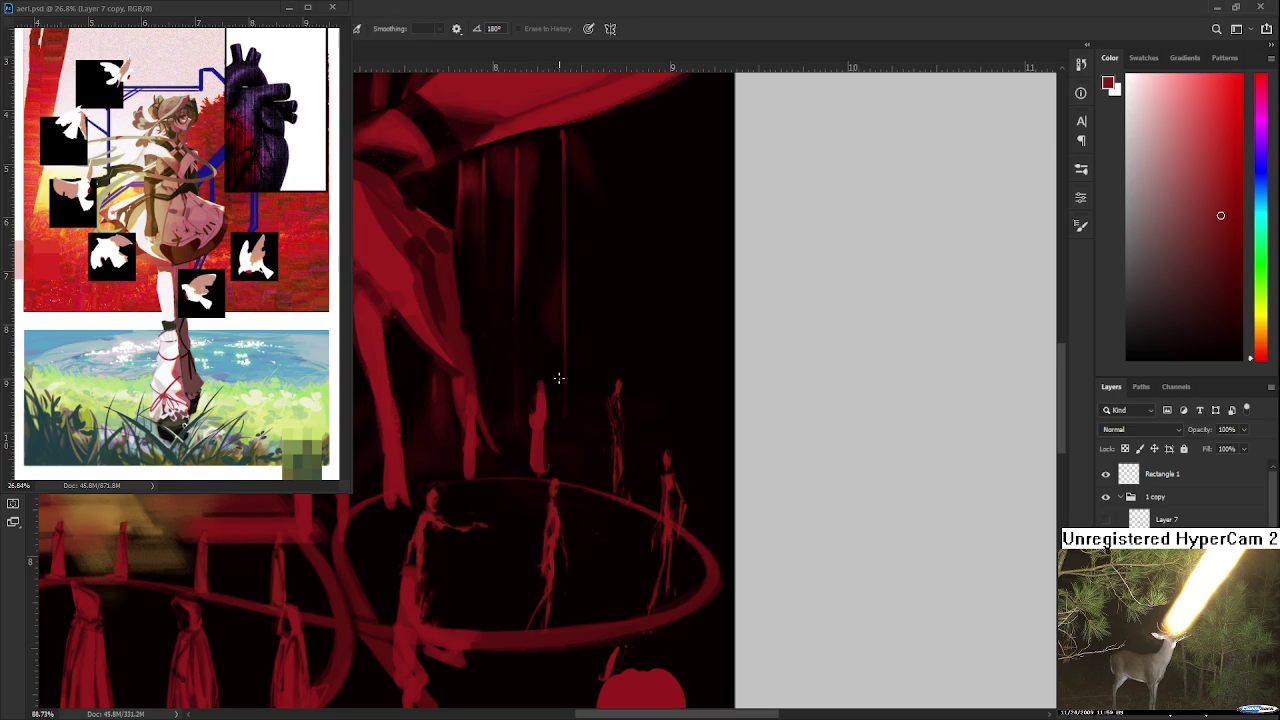
scroll(558, 378, down, 1)
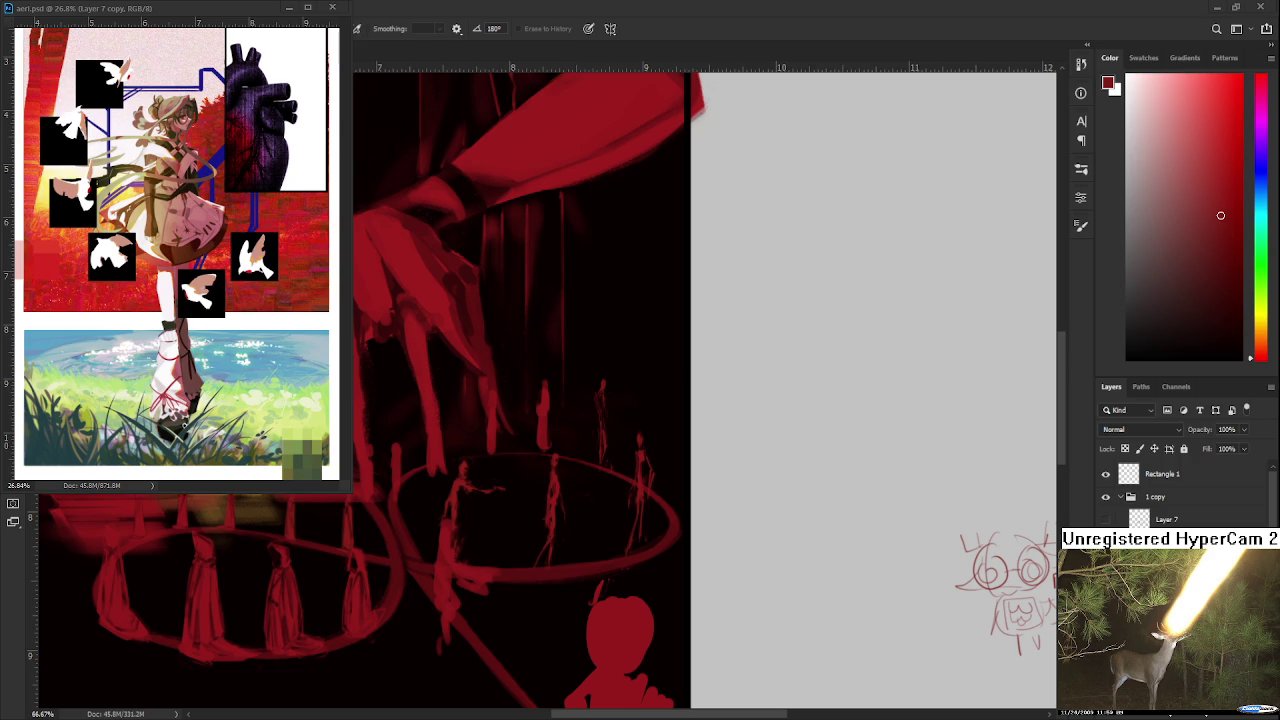
scroll(556, 347, up, 2)
scroll(556, 347, up, 3)
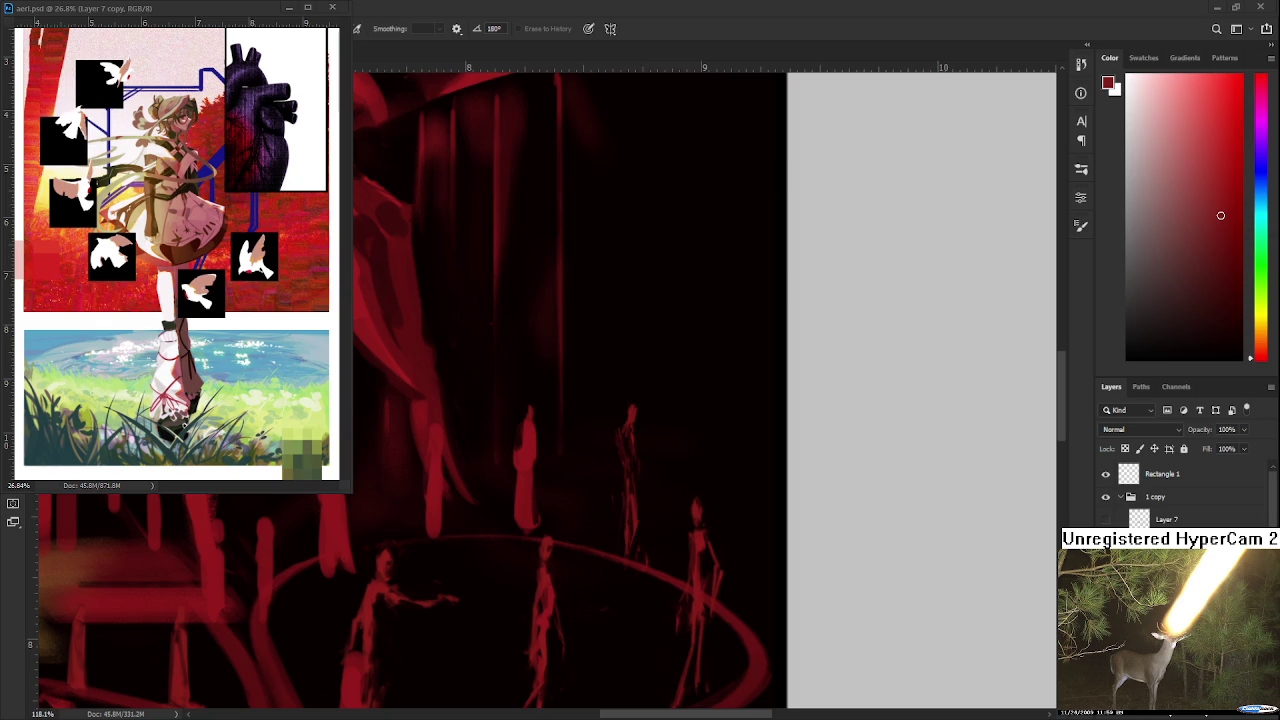
scroll(690, 553, down, 2)
scroll(690, 553, down, 2)
scroll(690, 553, down, 1)
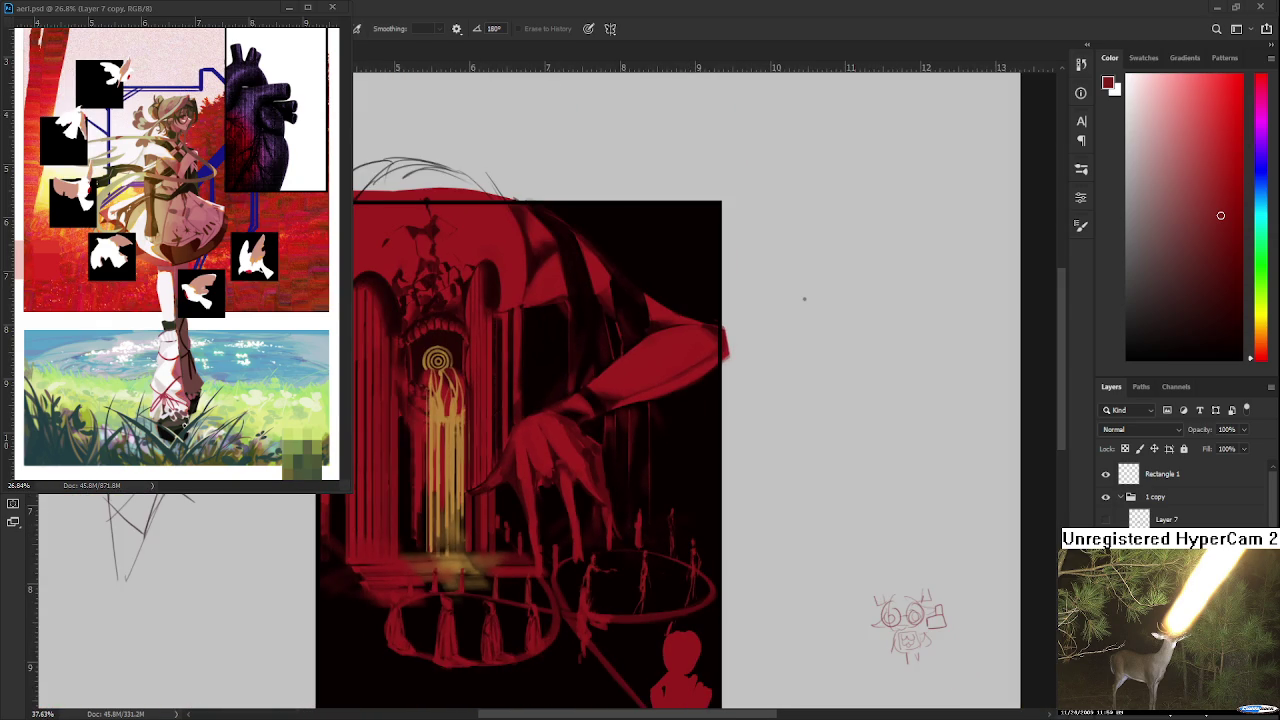
click(290, 7)
Step: Open da sketches.psd from the Home screen's recent files
click(18, 29)
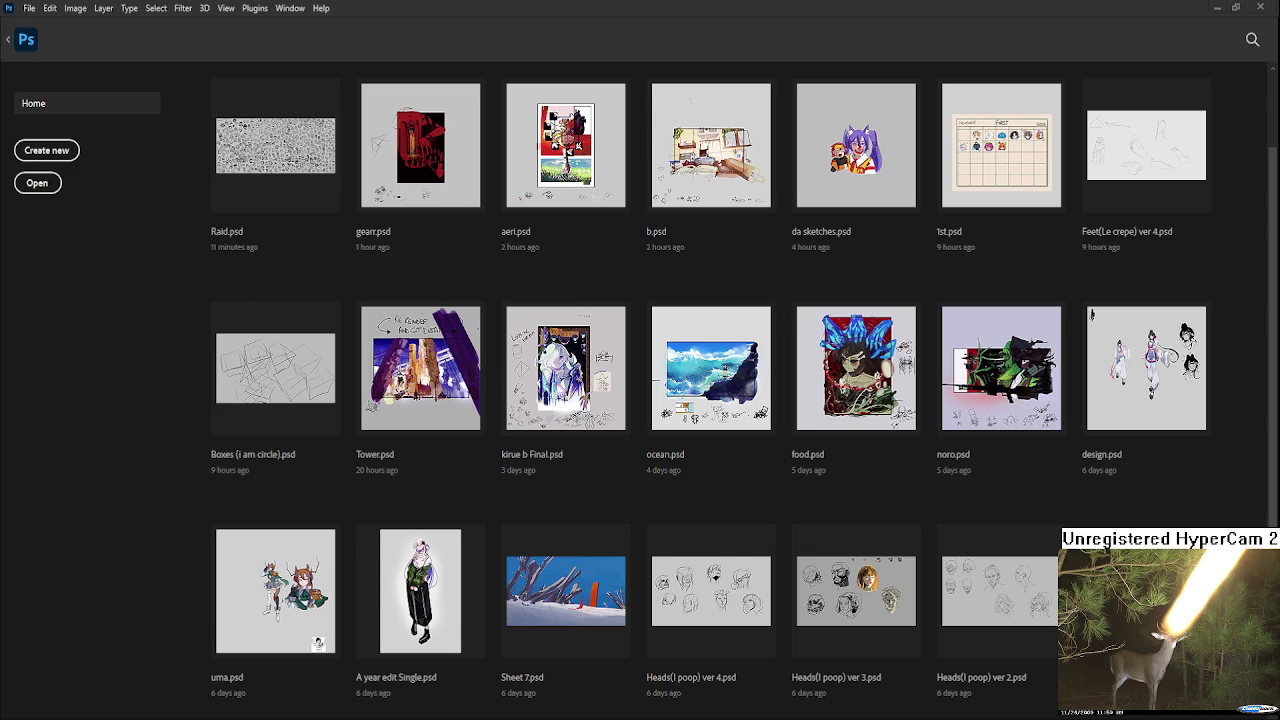
click(820, 160)
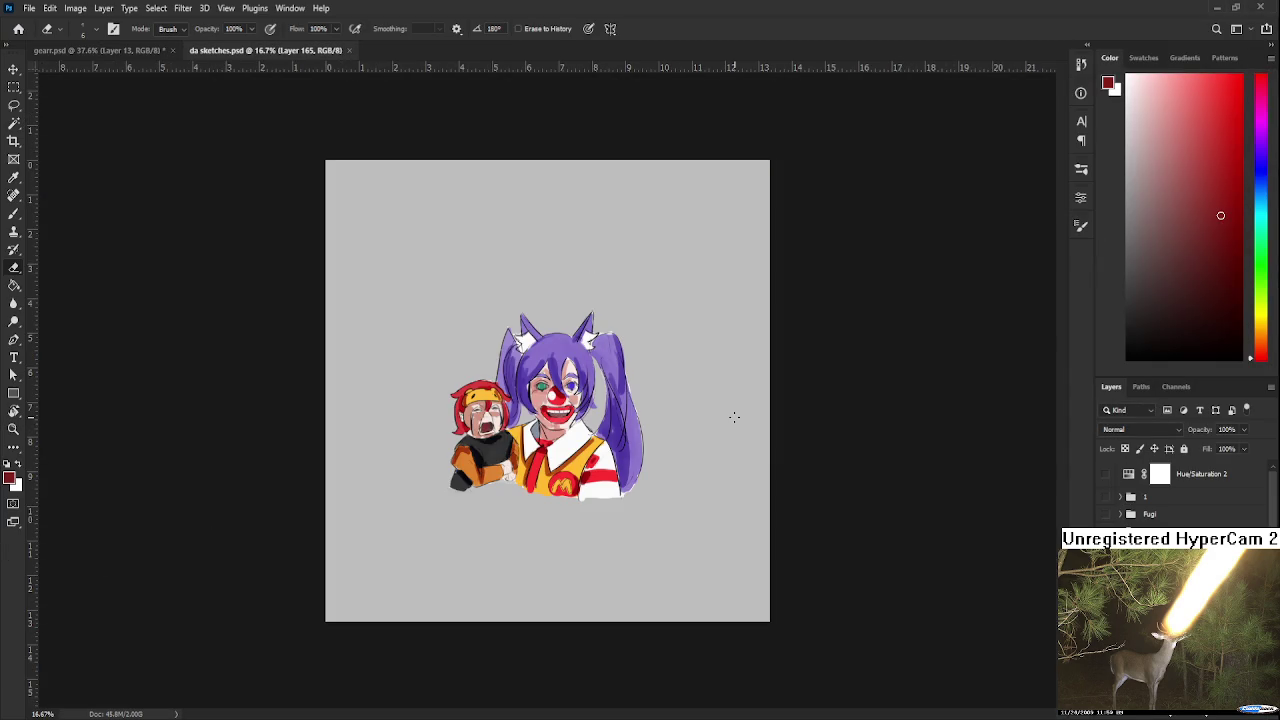
Step: Hide Layer 165's clown artwork and toggle visibility of Layer 163 and another sketch layer
scroll(745, 409, up, 1)
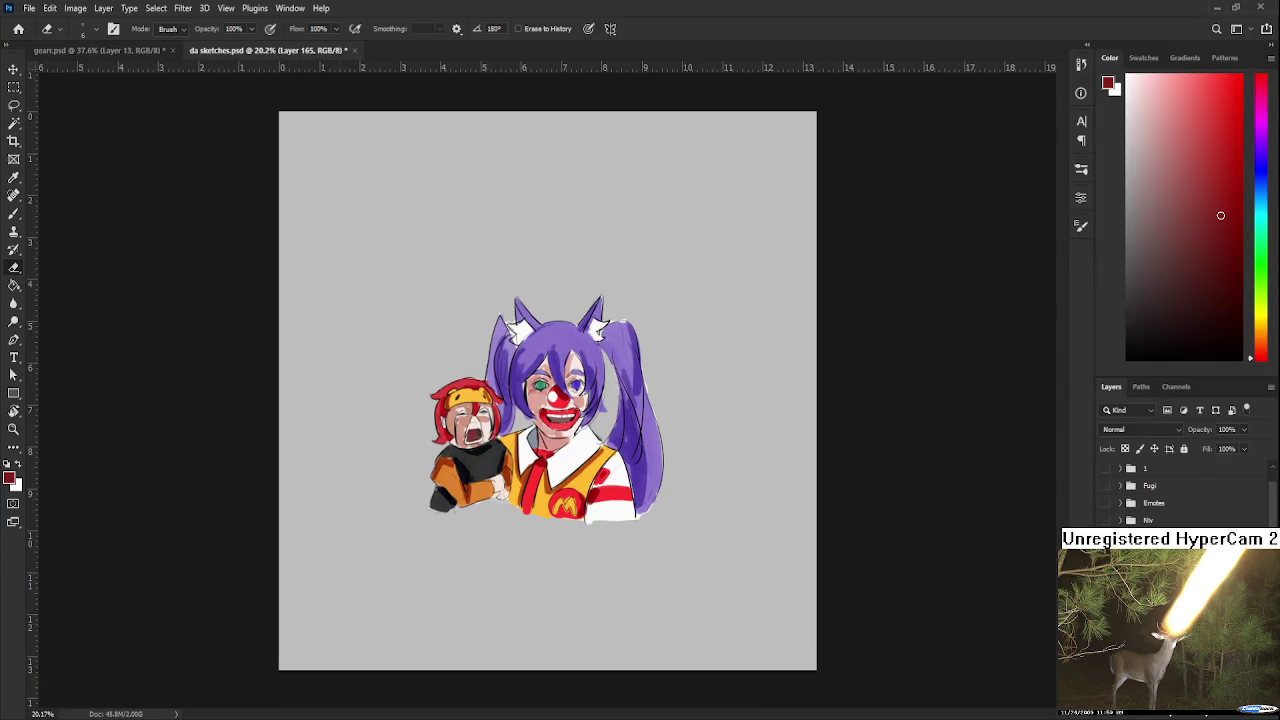
scroll(1104, 522, down, 2)
scroll(1104, 522, down, 1)
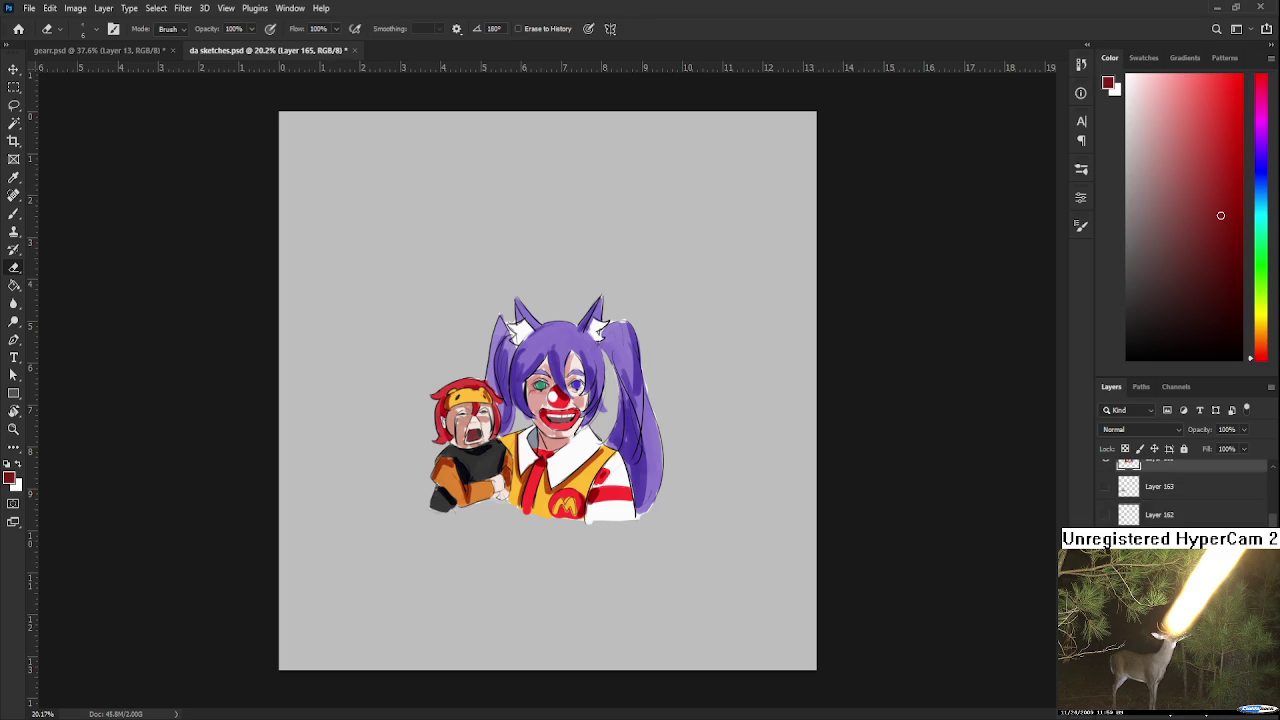
scroll(1104, 510, up, 1)
scroll(1104, 505, up, 1)
click(1105, 487)
click(1104, 514)
click(1104, 514)
scroll(1104, 516, down, 1)
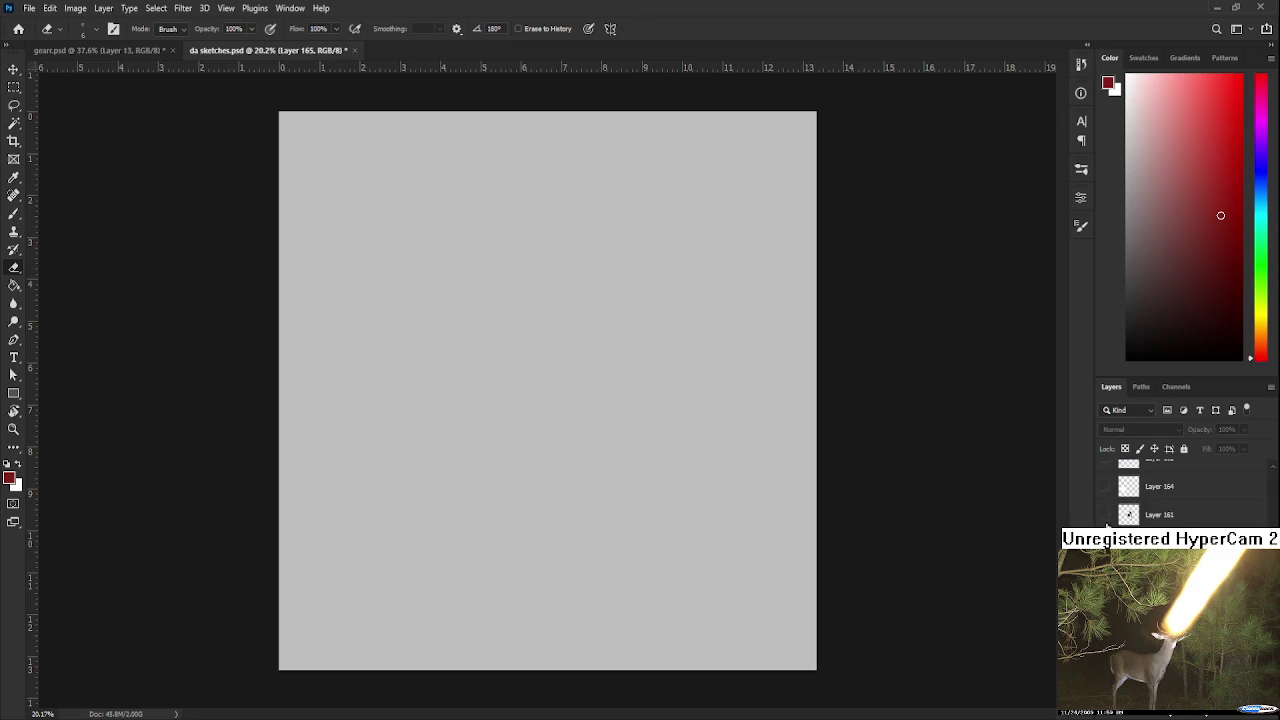
click(1104, 514)
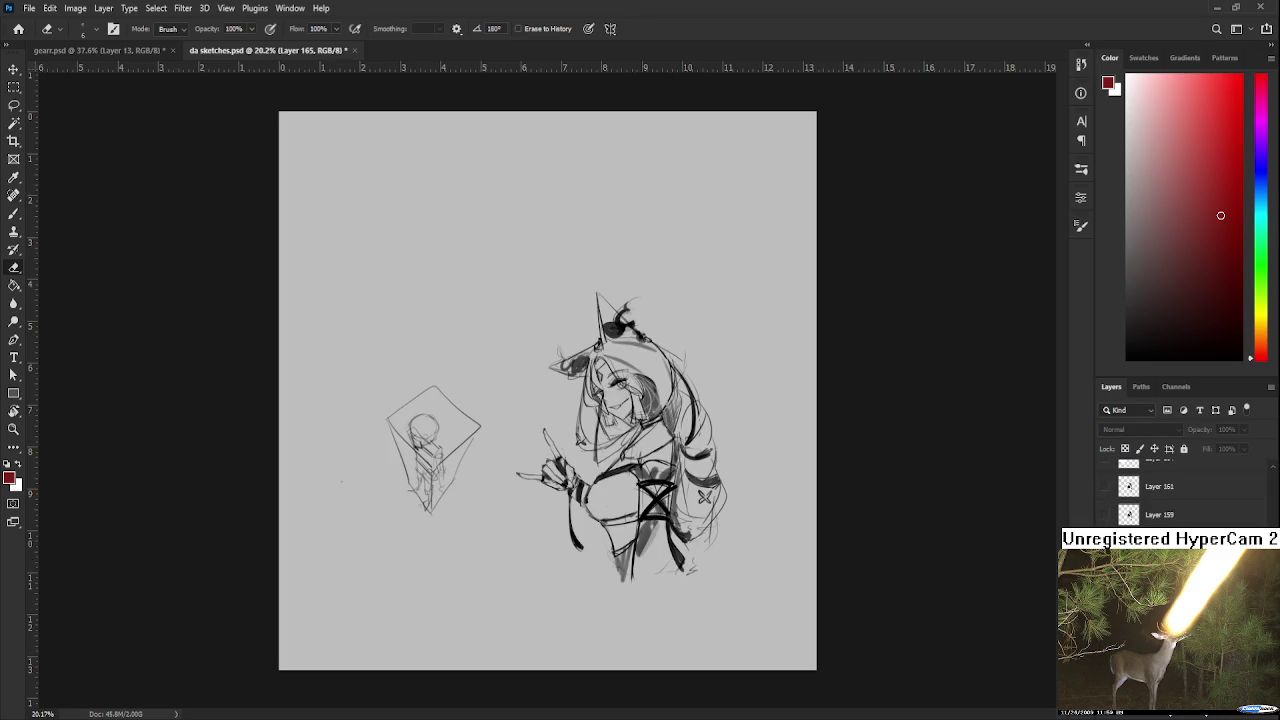
Step: Scroll through the sketch layers to compare them, then close da sketches.psd
scroll(638, 581, up, 1)
scroll(634, 535, up, 1)
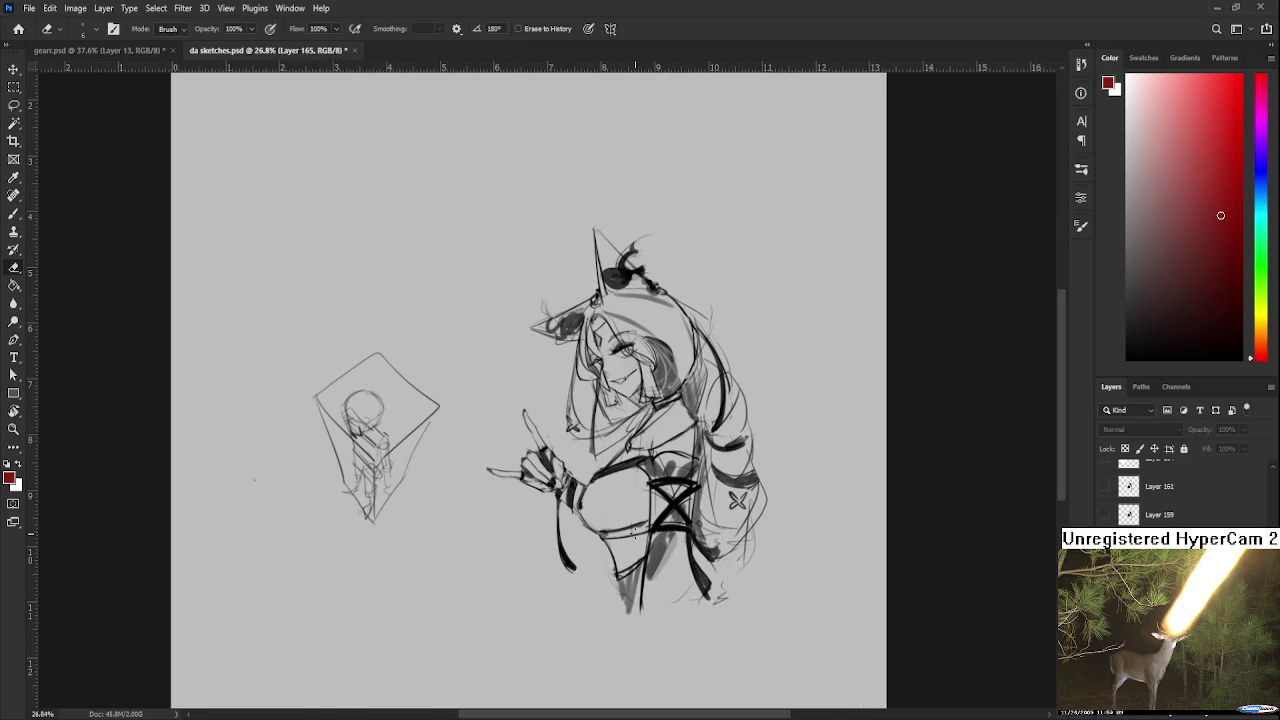
scroll(626, 512, down, 1)
scroll(625, 515, down, 1)
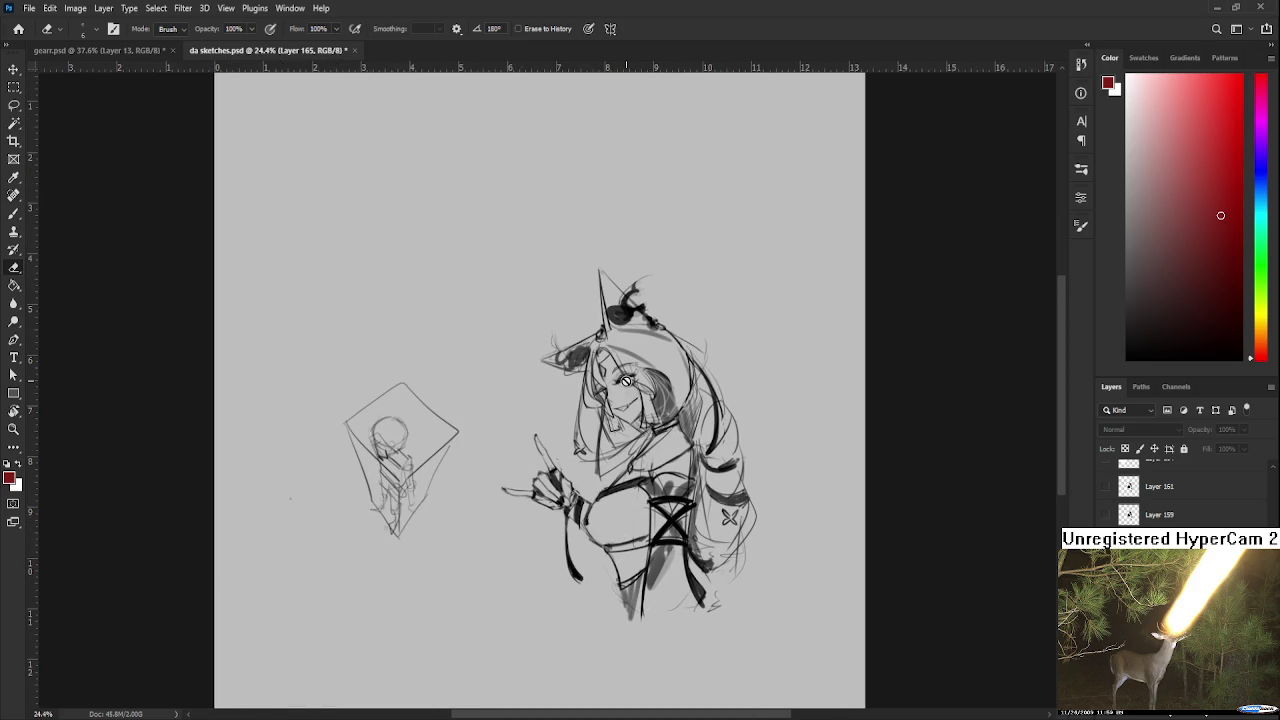
scroll(750, 466, down, 1)
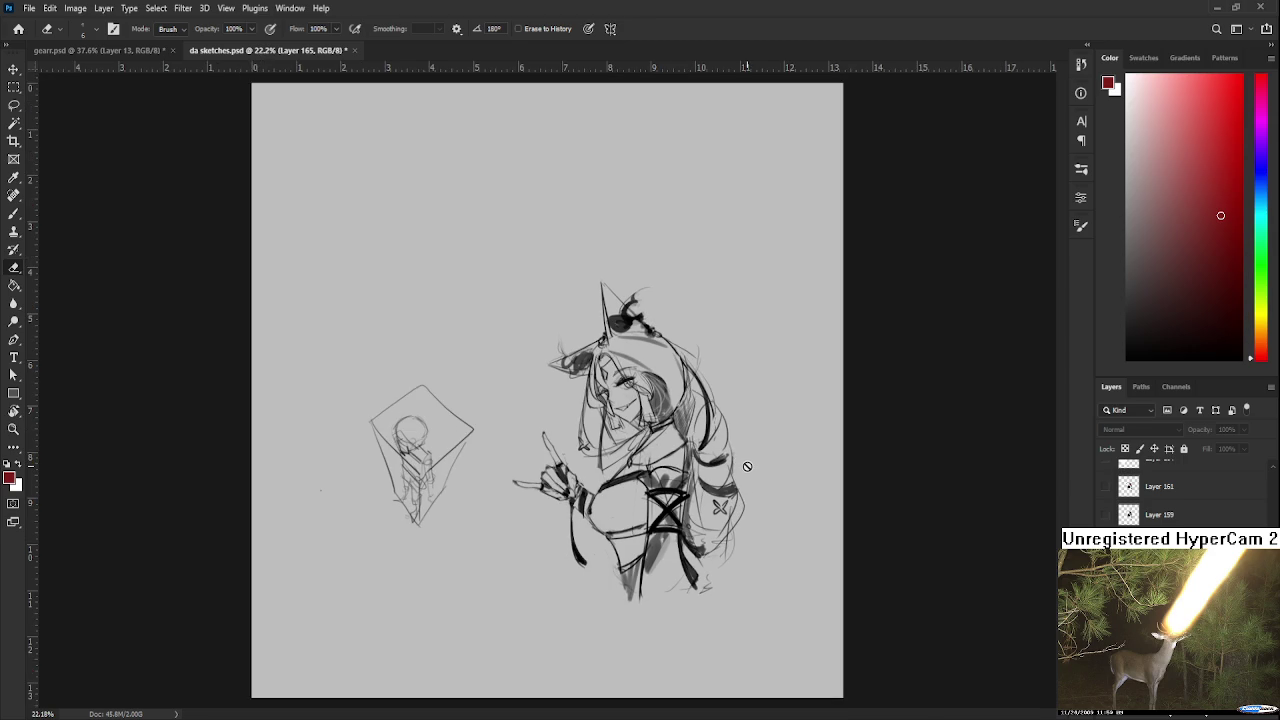
scroll(746, 465, up, 1)
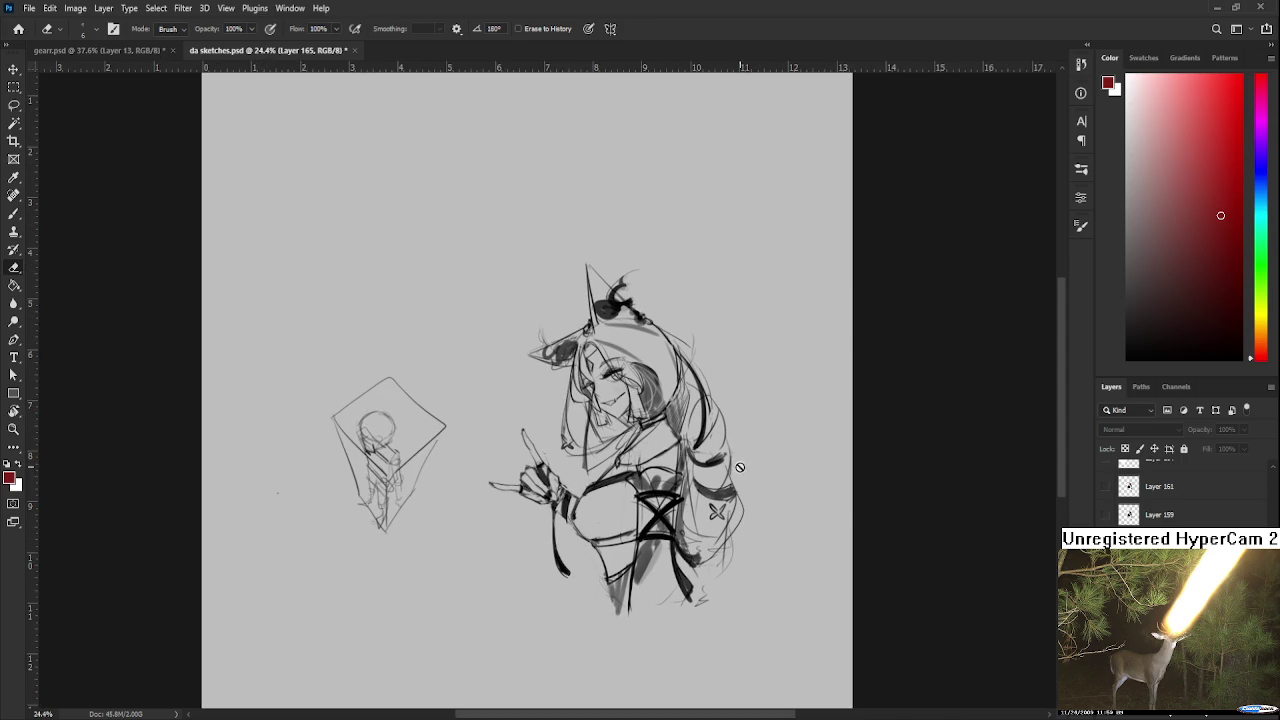
scroll(1180, 490, down, 2)
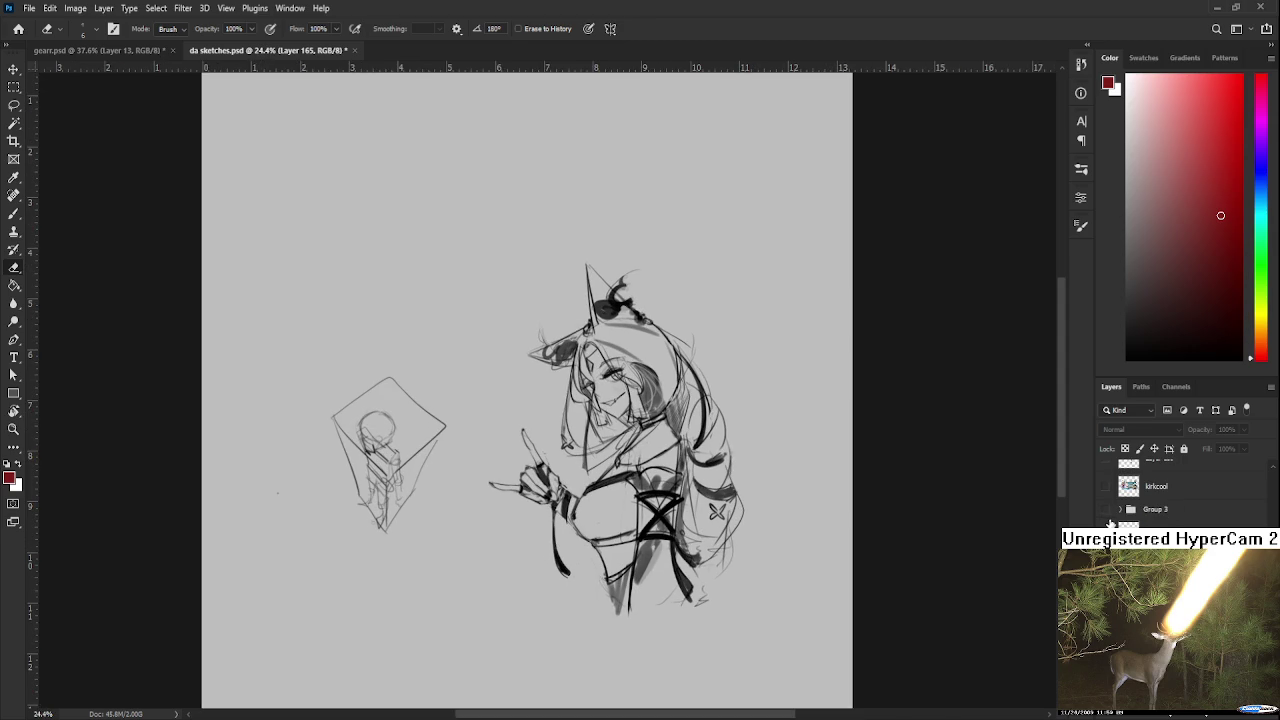
scroll(1180, 490, down, 2)
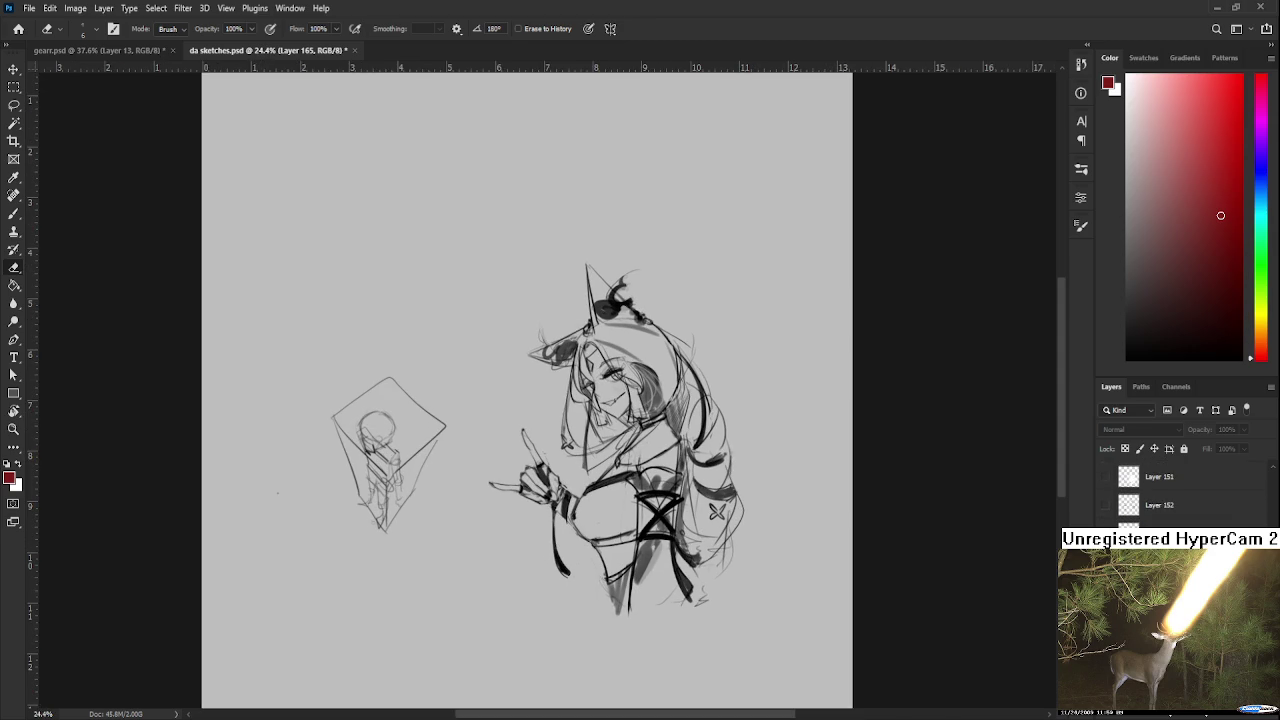
scroll(1180, 490, up, 1)
scroll(1180, 490, up, 1)
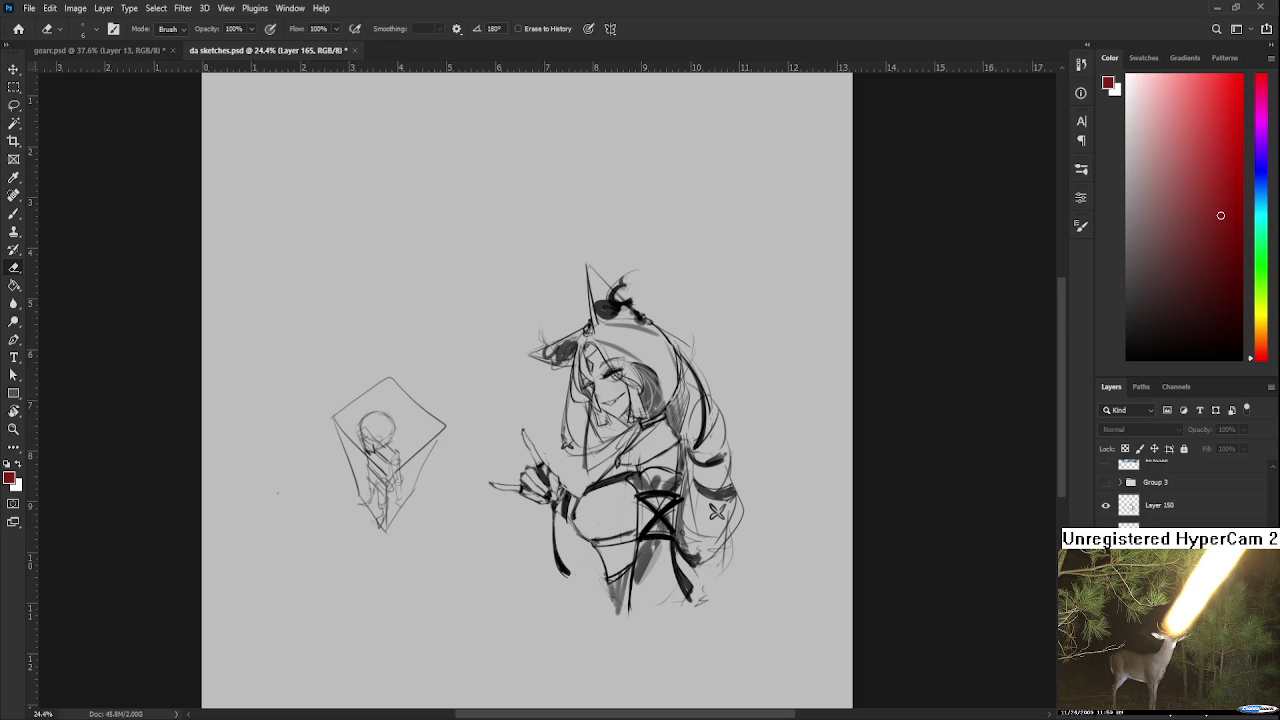
scroll(1180, 490, up, 2)
scroll(1180, 490, down, 1)
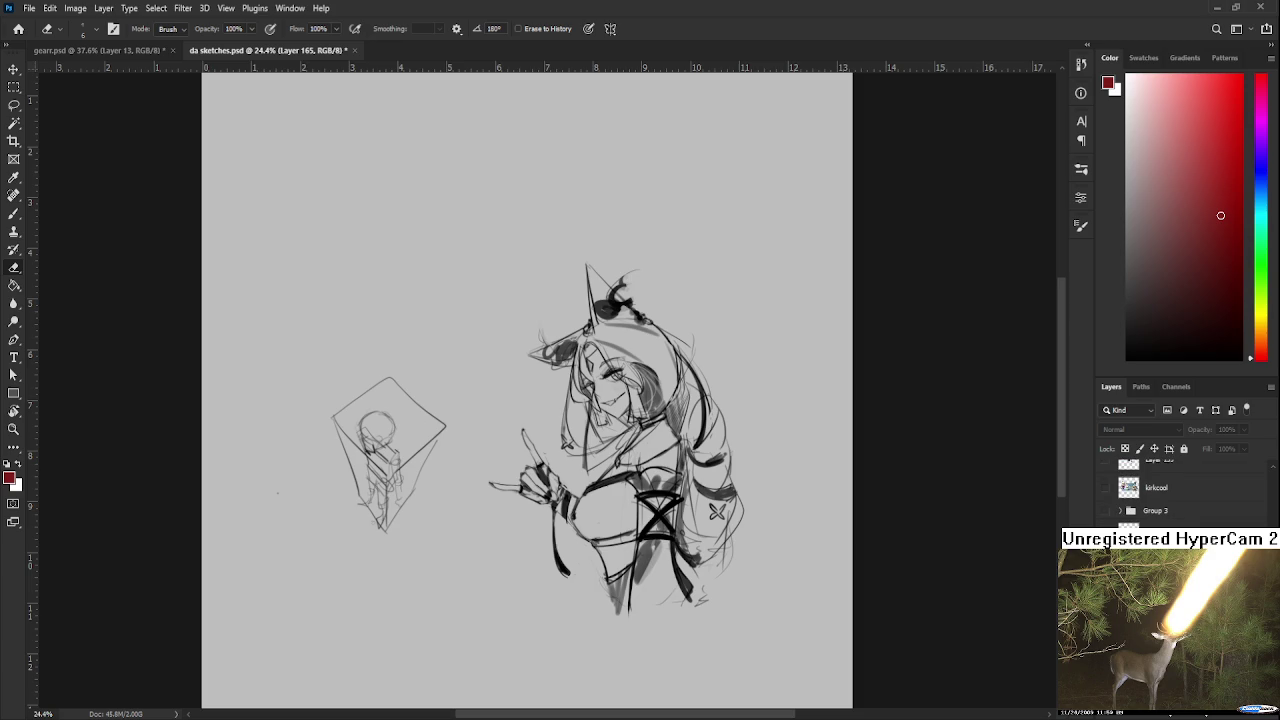
scroll(1180, 490, up, 2)
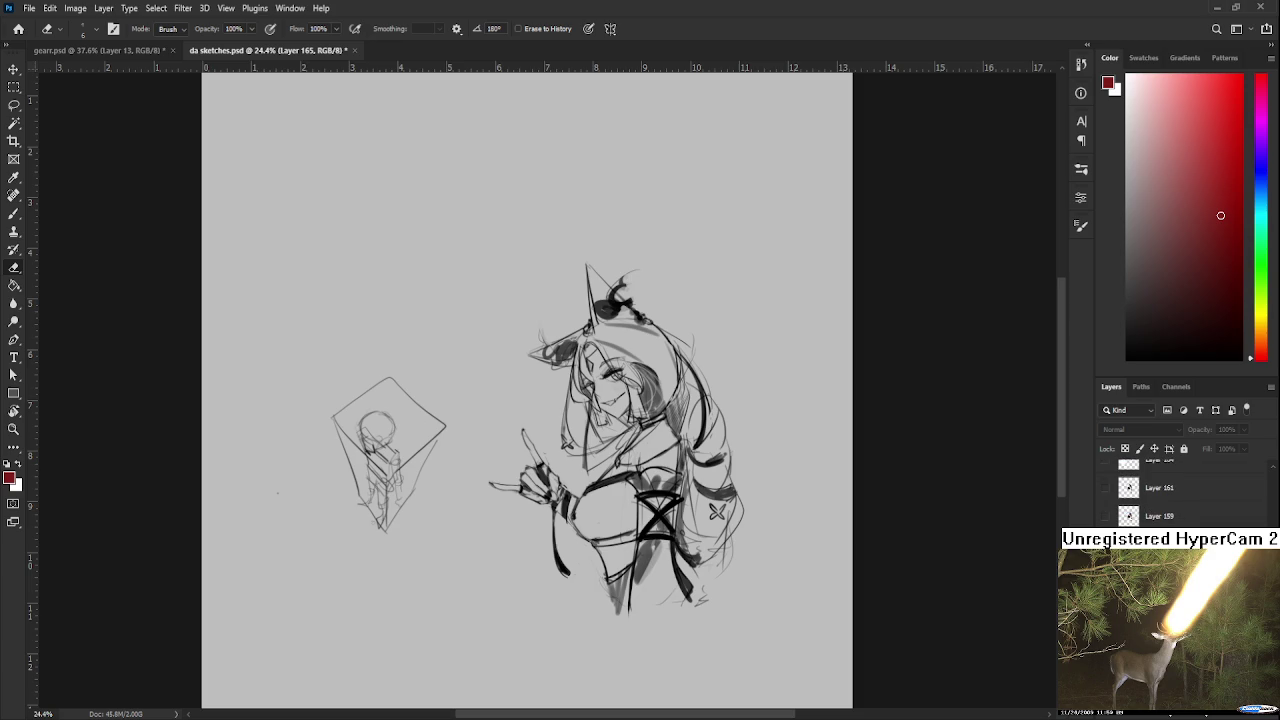
scroll(669, 480, up, 4)
scroll(641, 478, down, 2)
scroll(786, 500, down, 1)
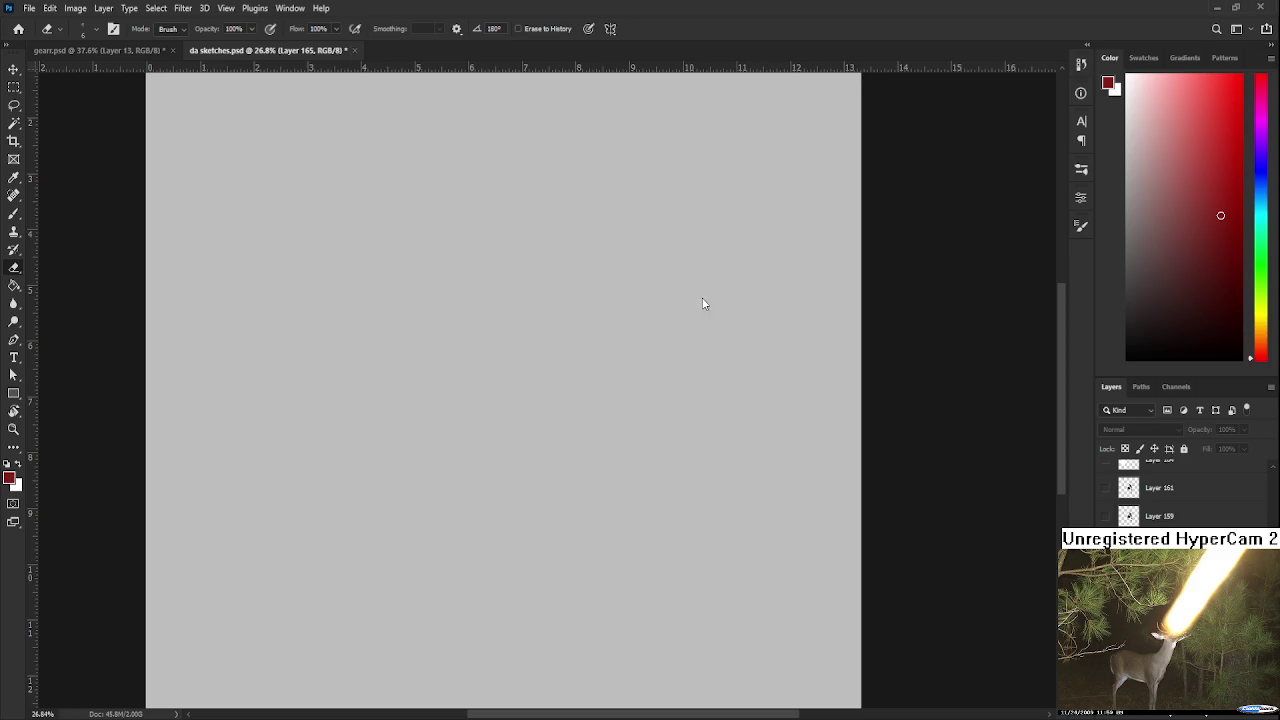
key(ctrl+w)
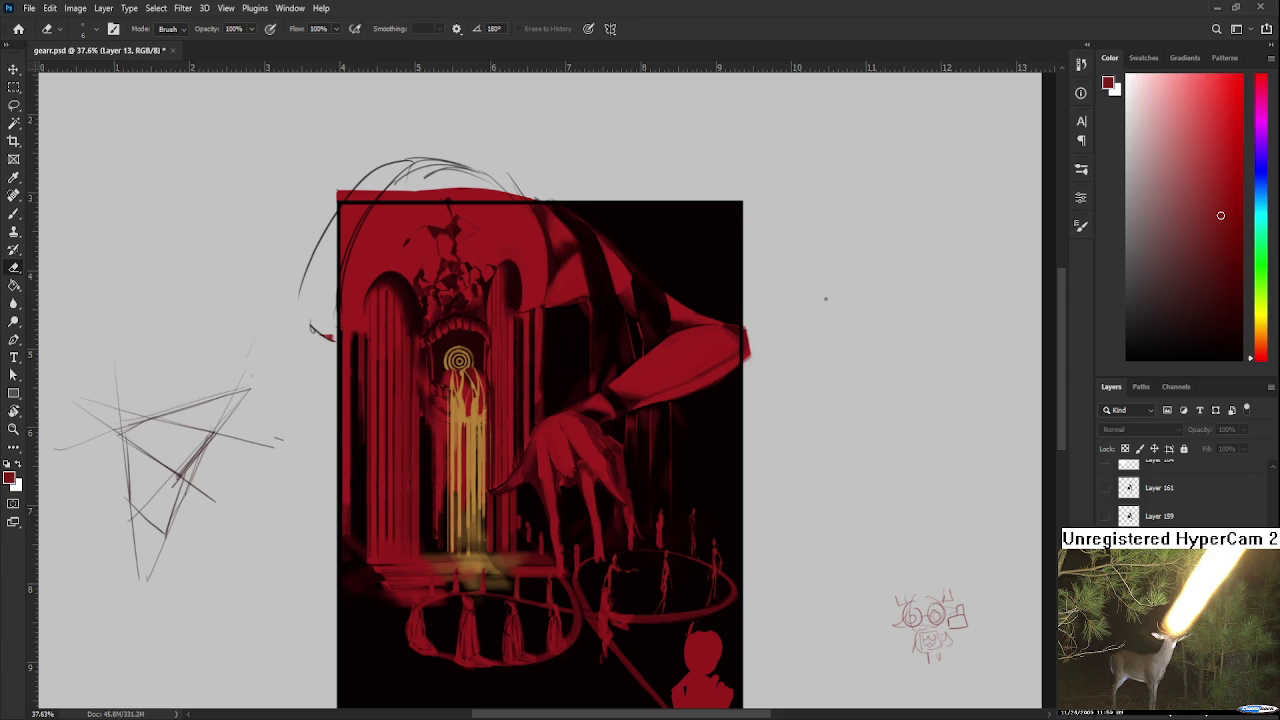
Step: Bring the floating aeri.psd reference window back beside the red hand painting
key(ctrl+Tab)
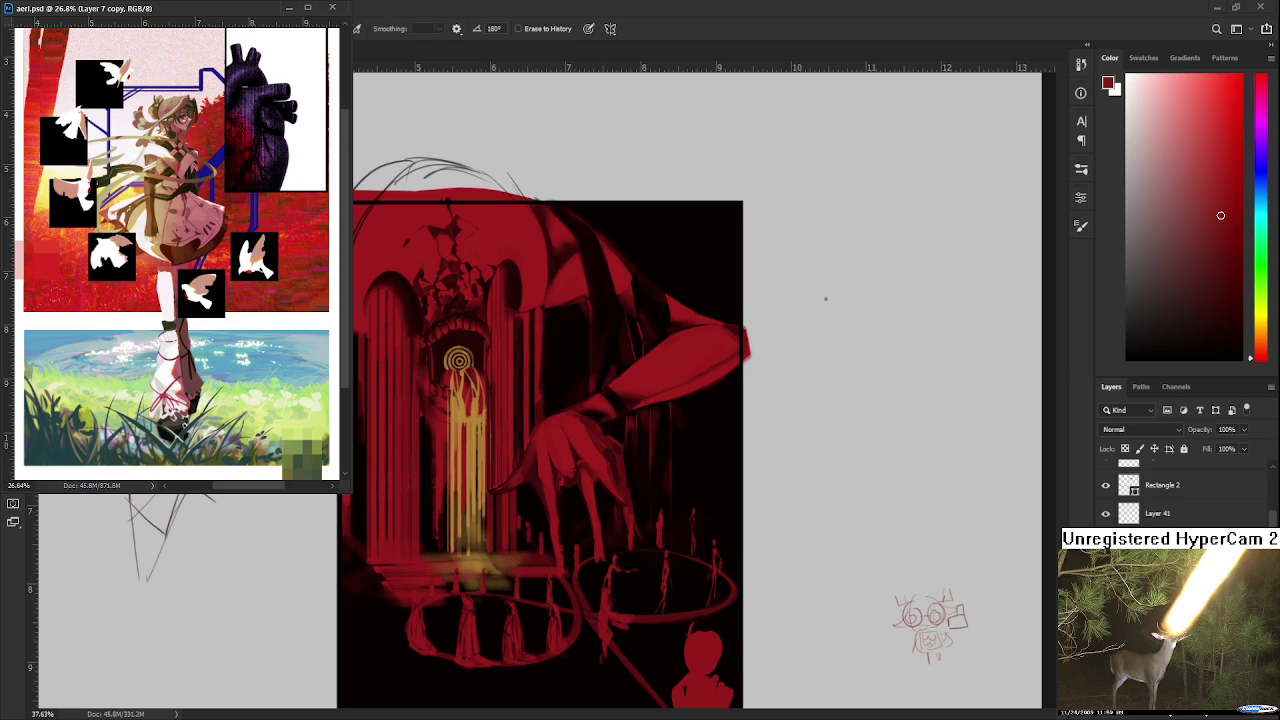
Step: Zoom onto the central hooded figure and begin alternately painting and erasing it
scroll(683, 583, up, 2)
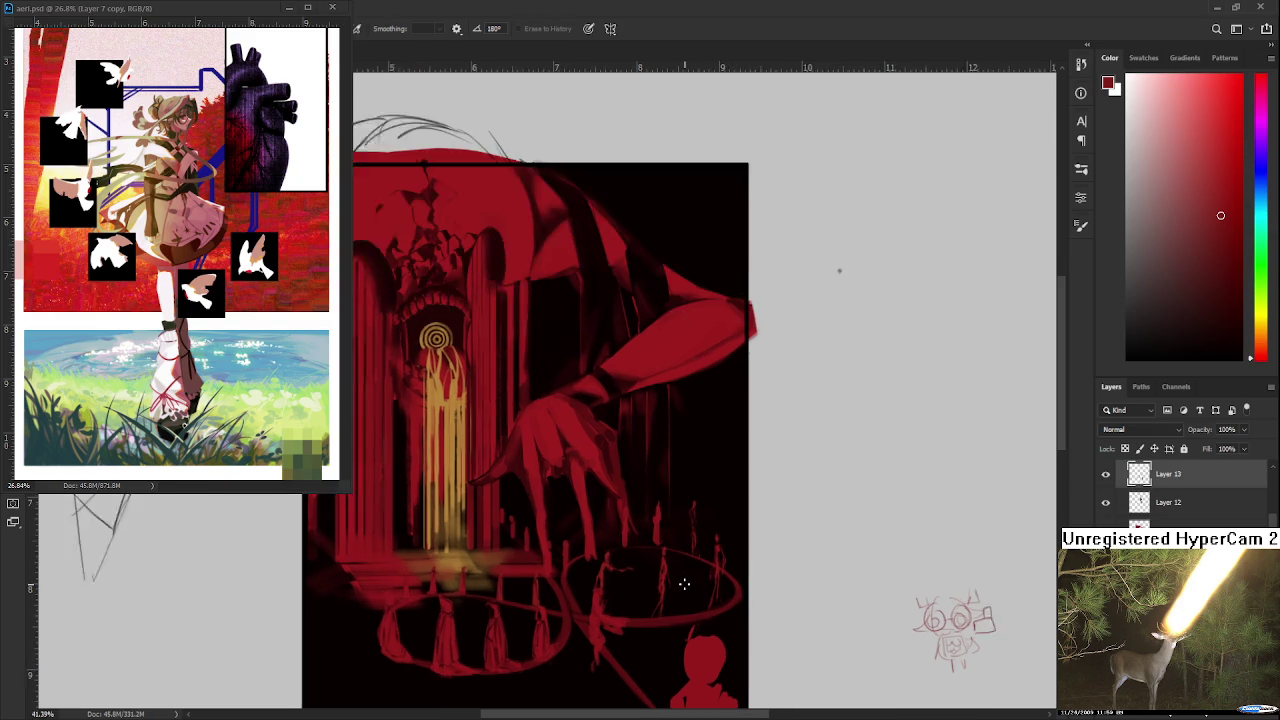
scroll(700, 583, up, 2)
scroll(700, 583, up, 3)
scroll(569, 494, up, 1)
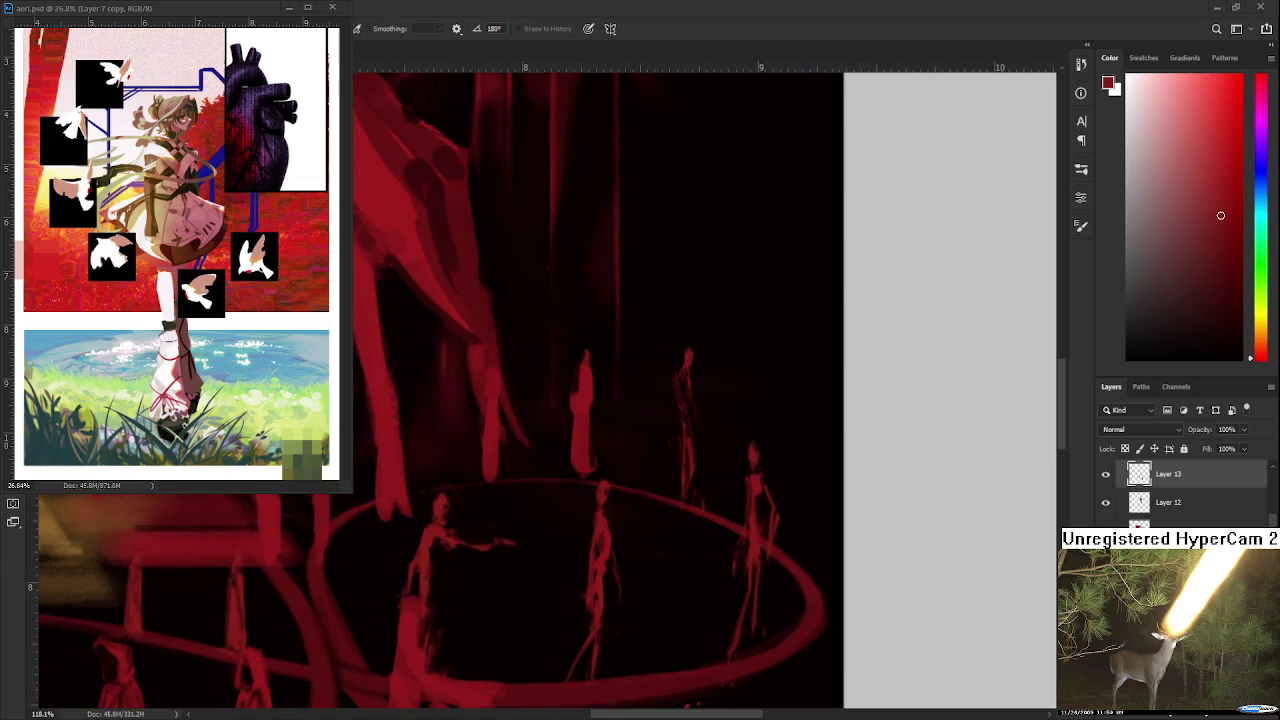
scroll(569, 494, up, 1)
mouse_move(720, 378)
mouse_down()
mouse_move(584, 417)
mouse_move(606, 445)
mouse_up()
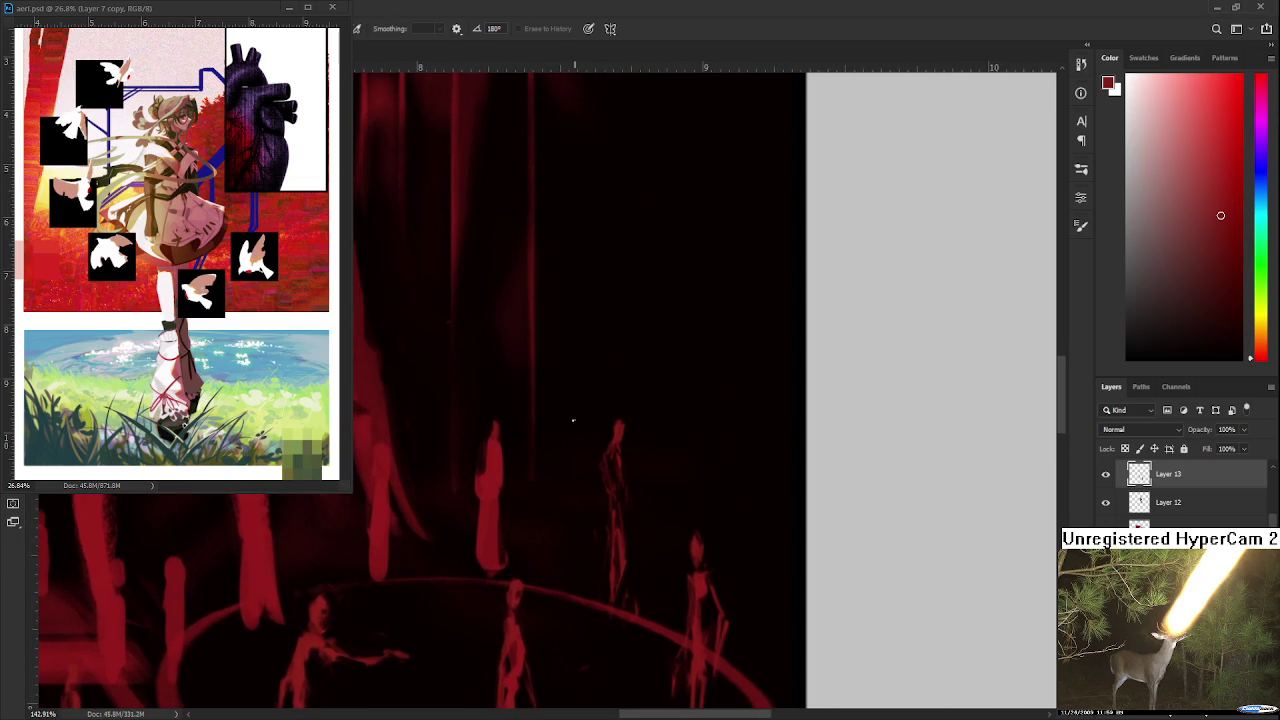
key(b)
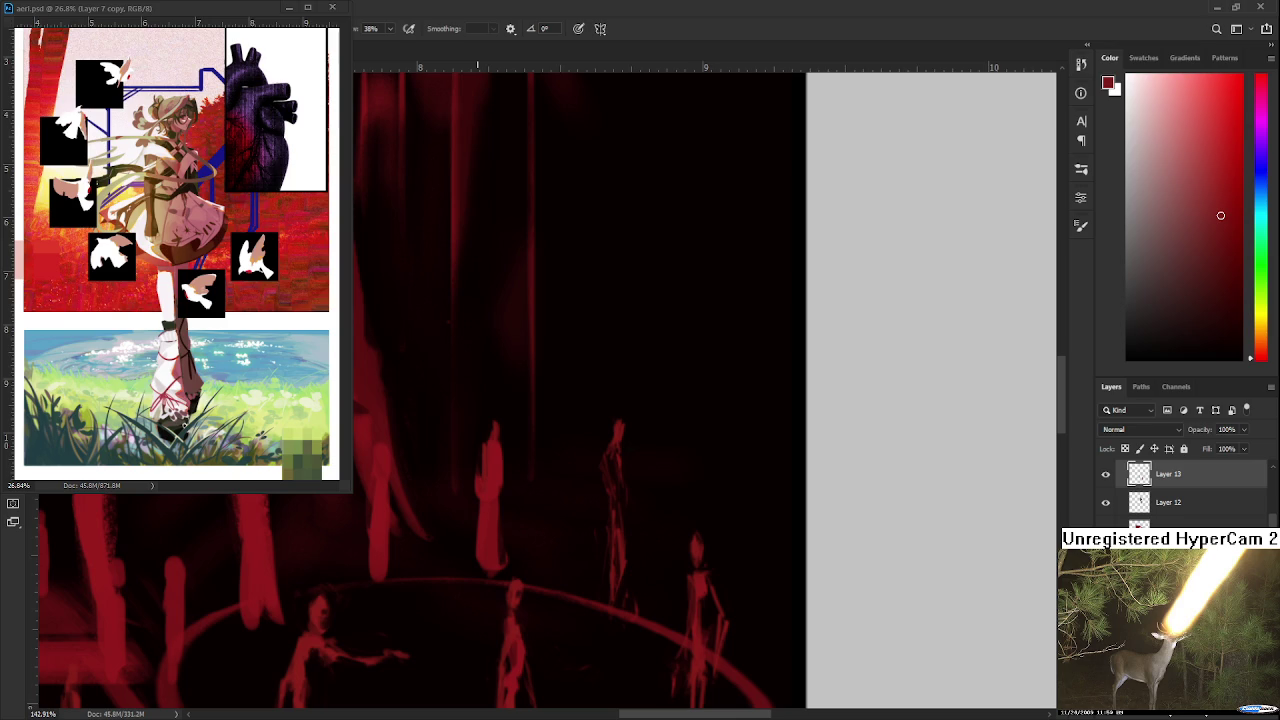
key(e)
key(b)
key(e)
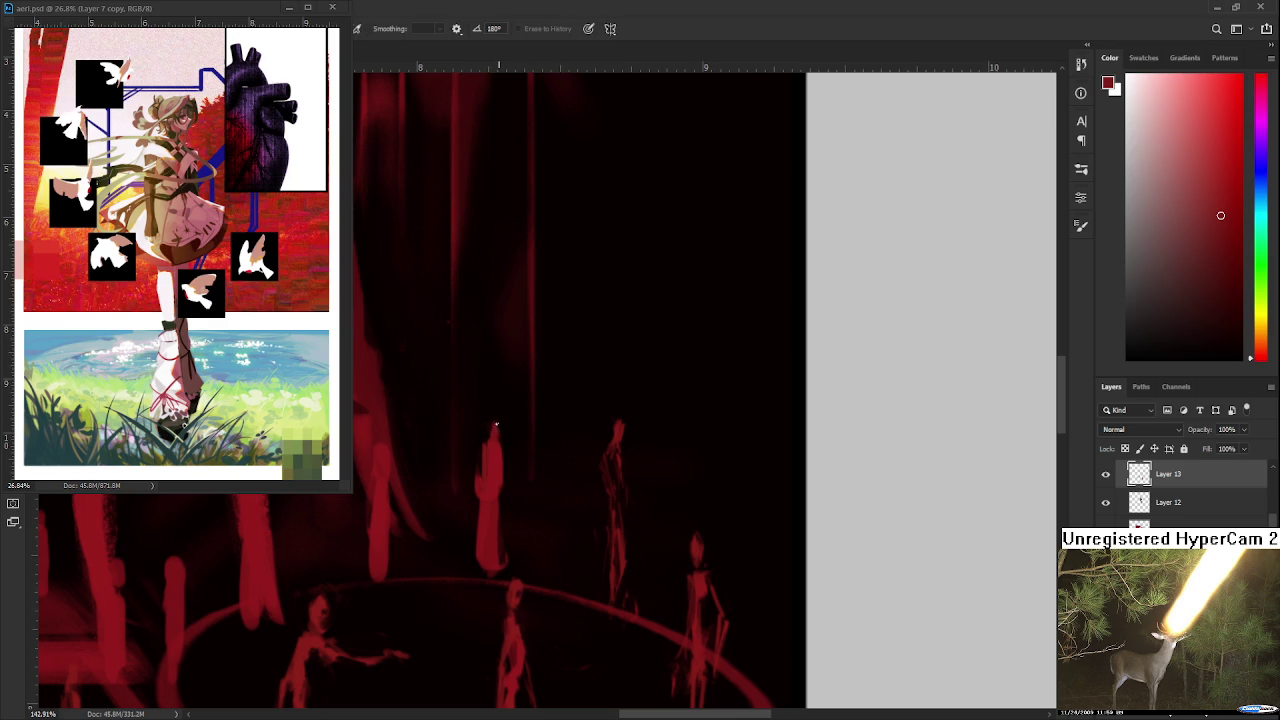
key(b)
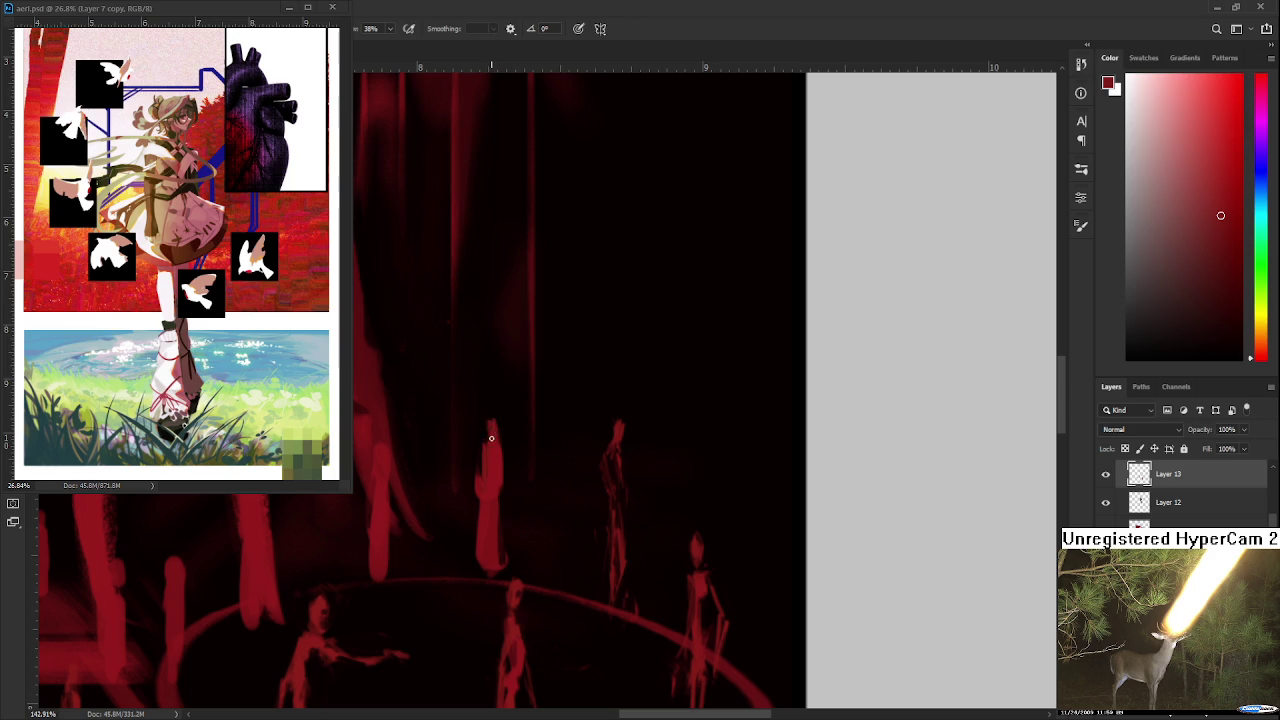
key(e)
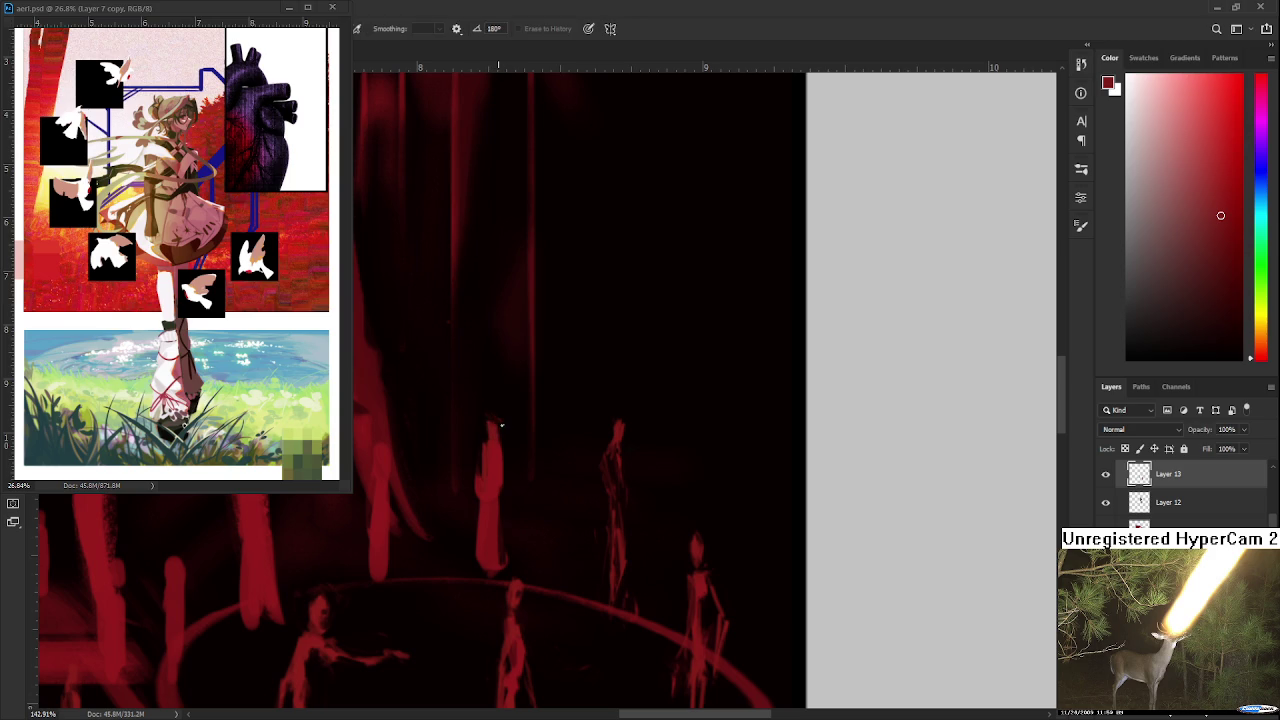
key(b)
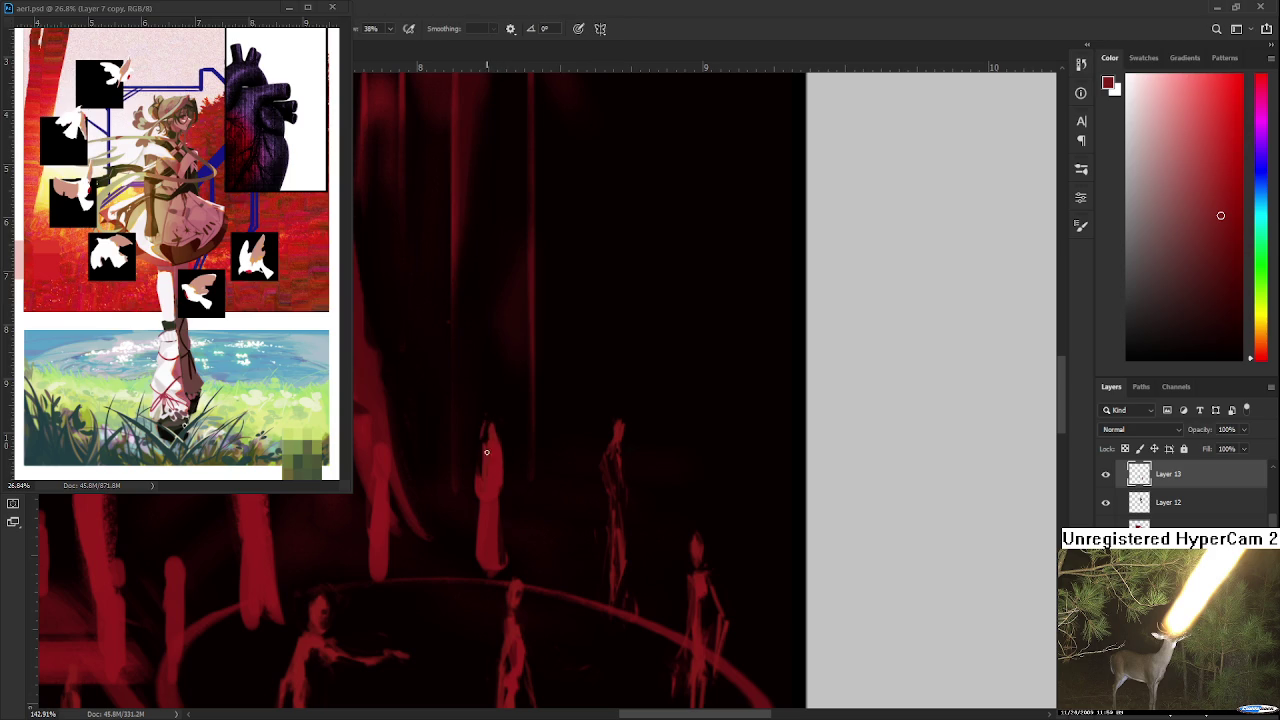
key(e)
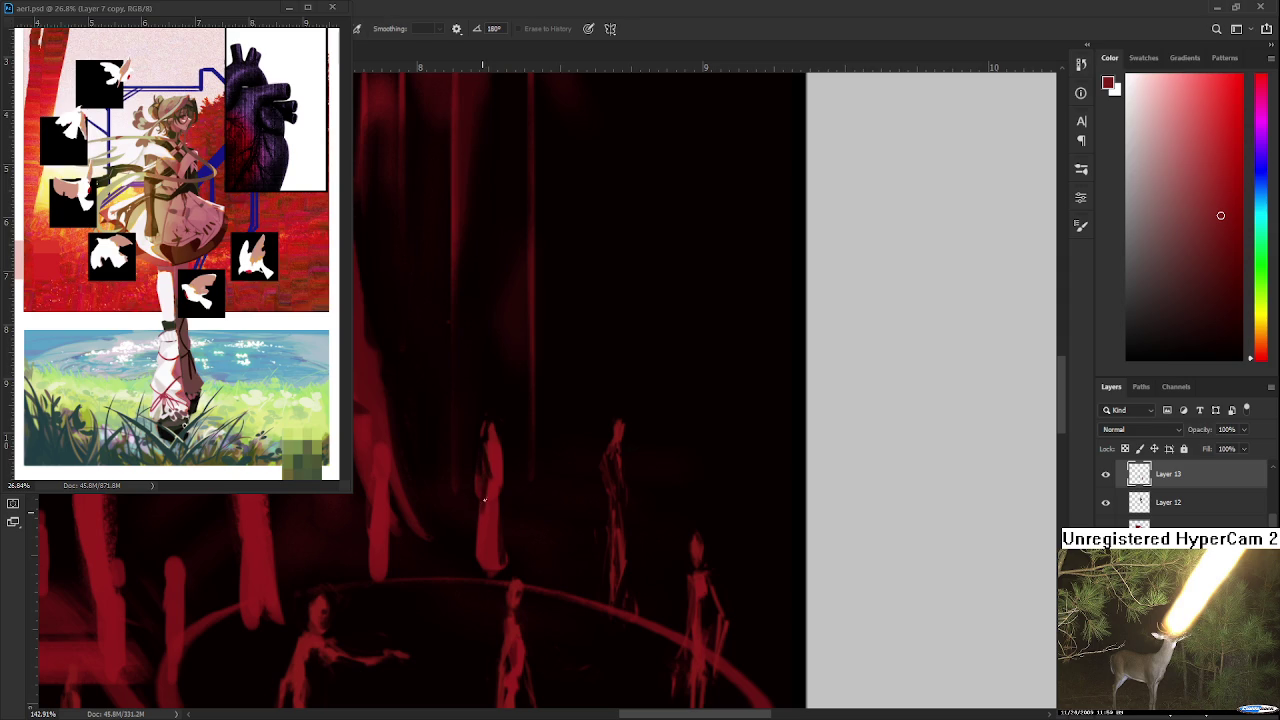
key(b)
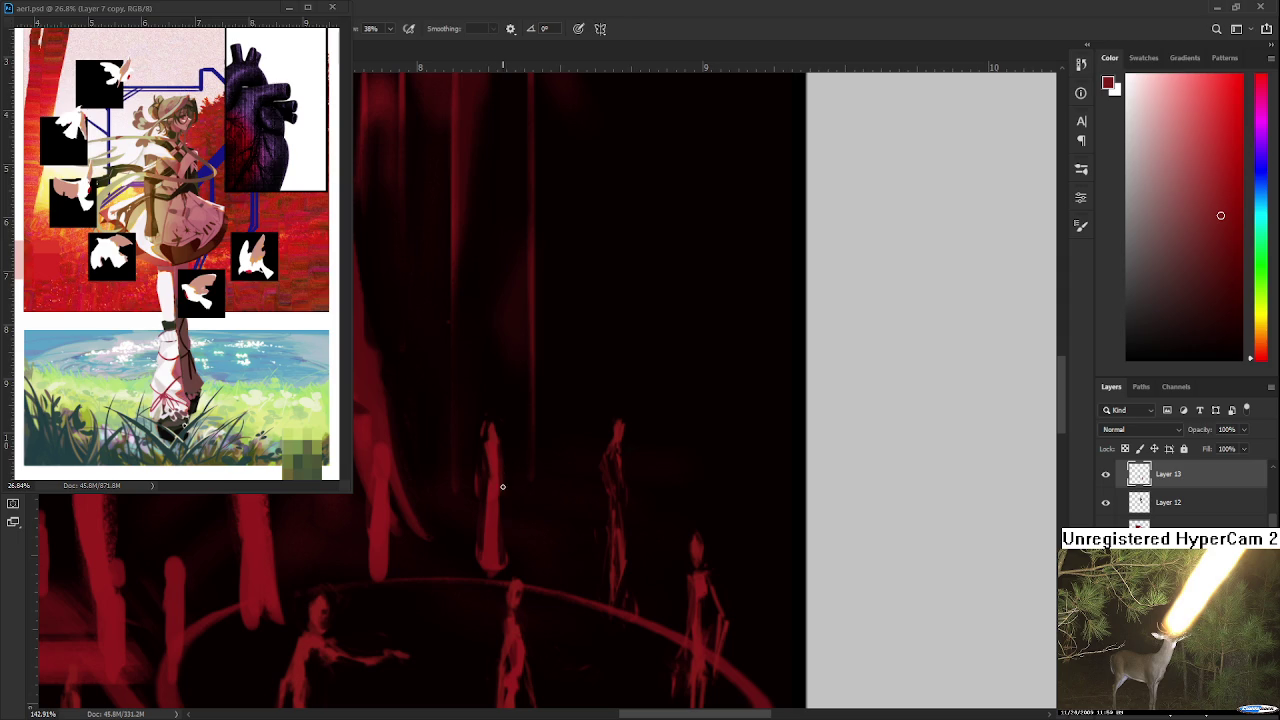
Step: Keep painting and erasing the central figure until it is slimmer, refining its thin edges
key(e)
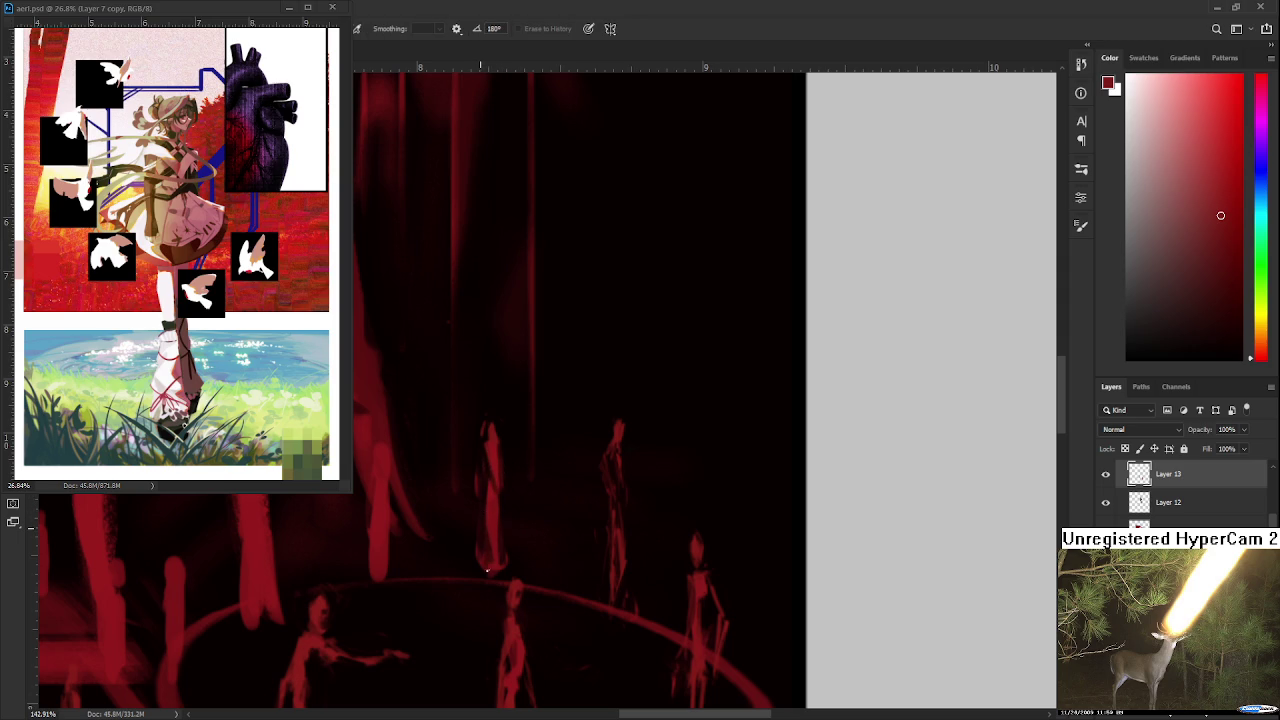
key(b)
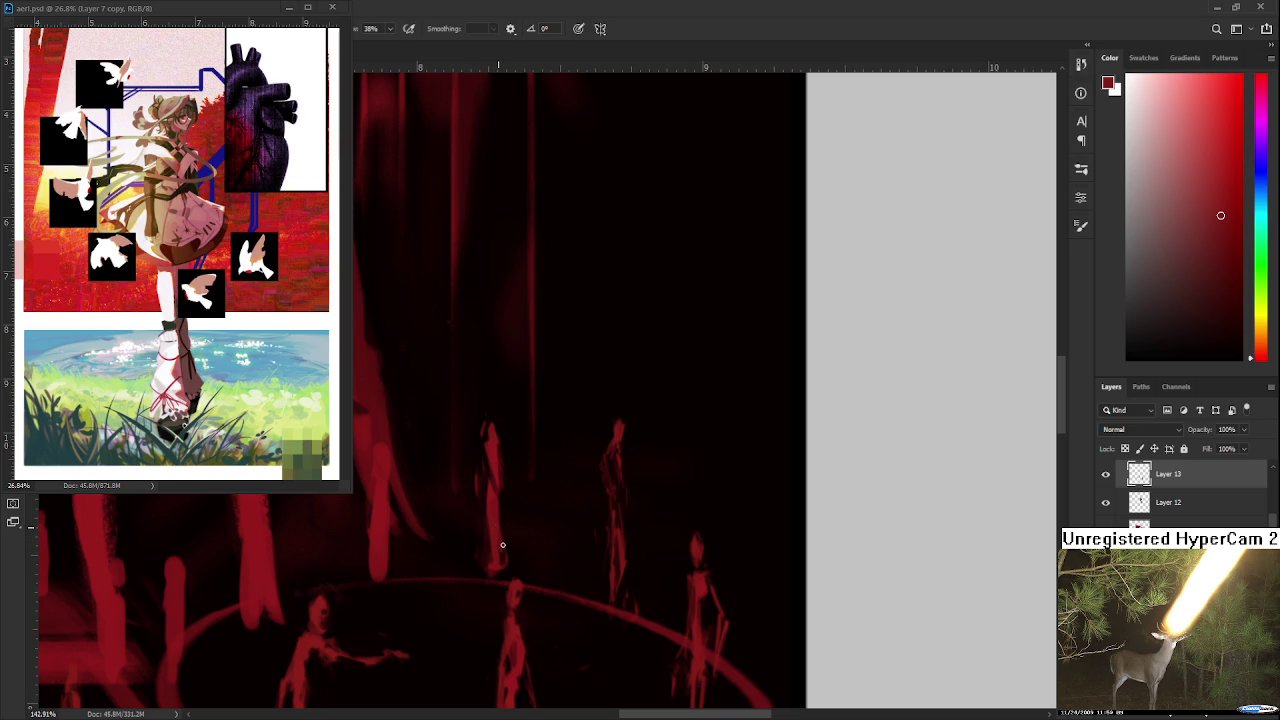
key(e)
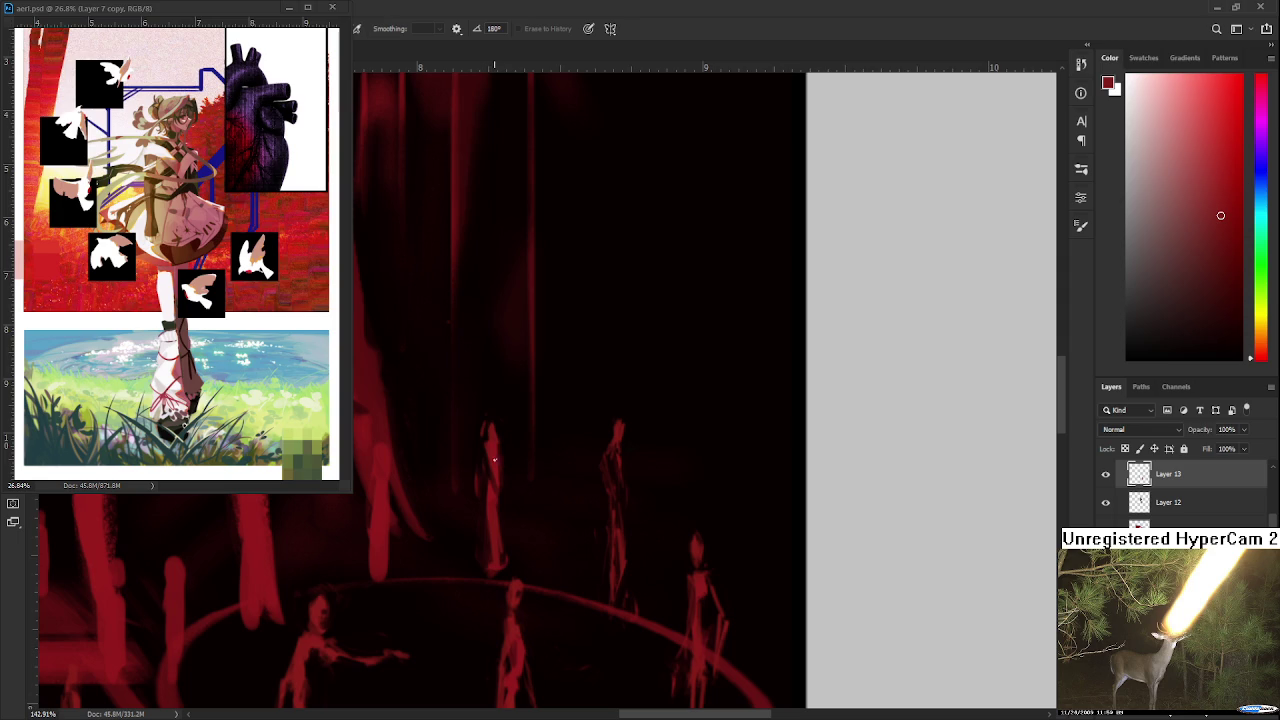
key(b)
key(e)
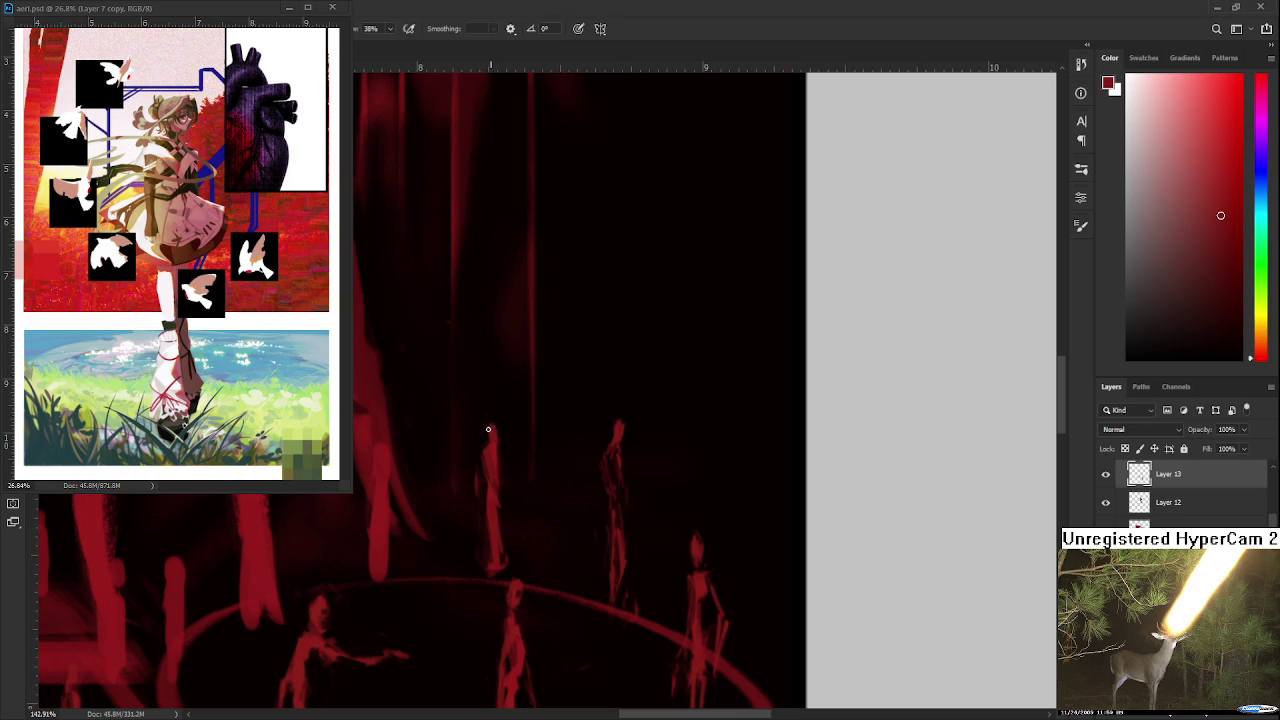
key(b)
key(e)
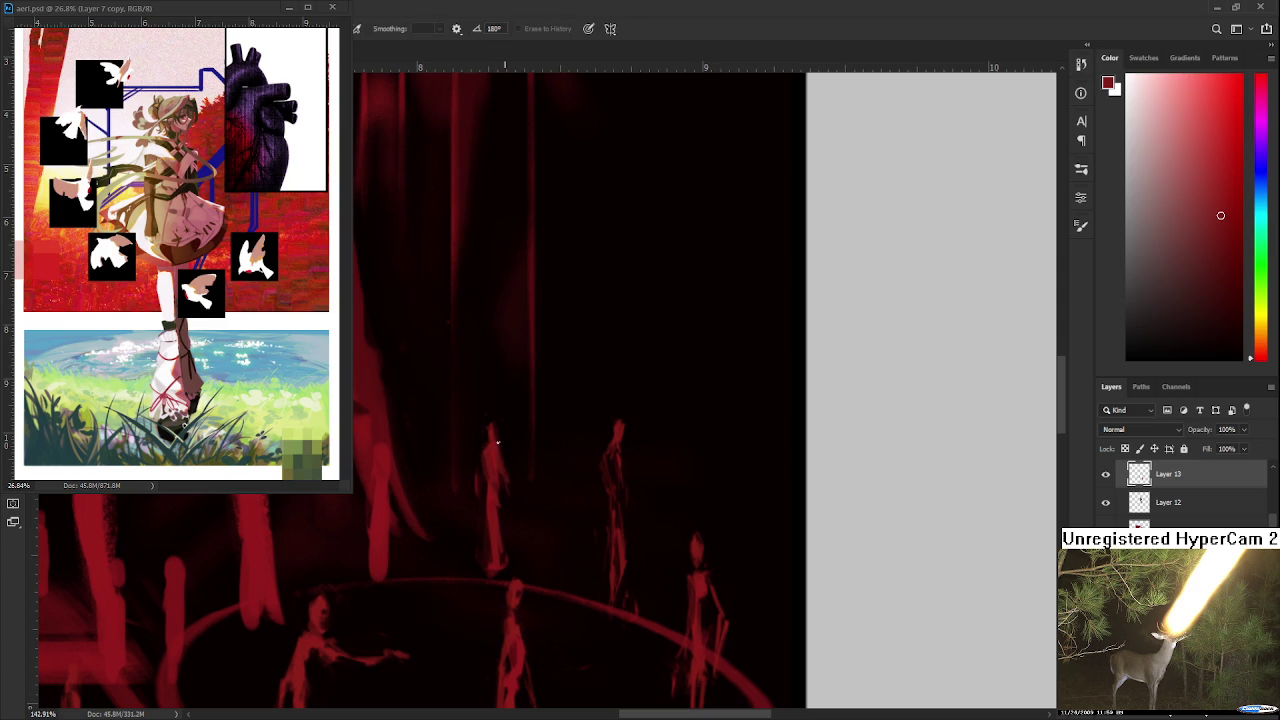
key(b)
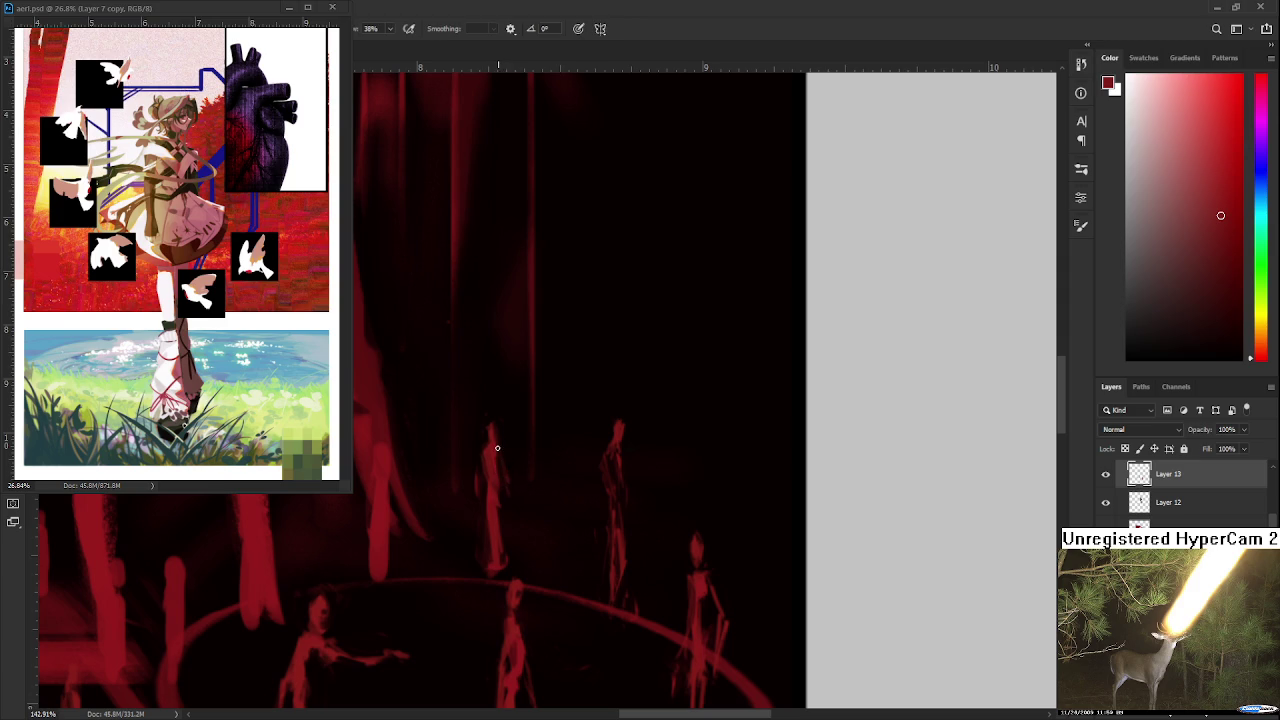
key(e)
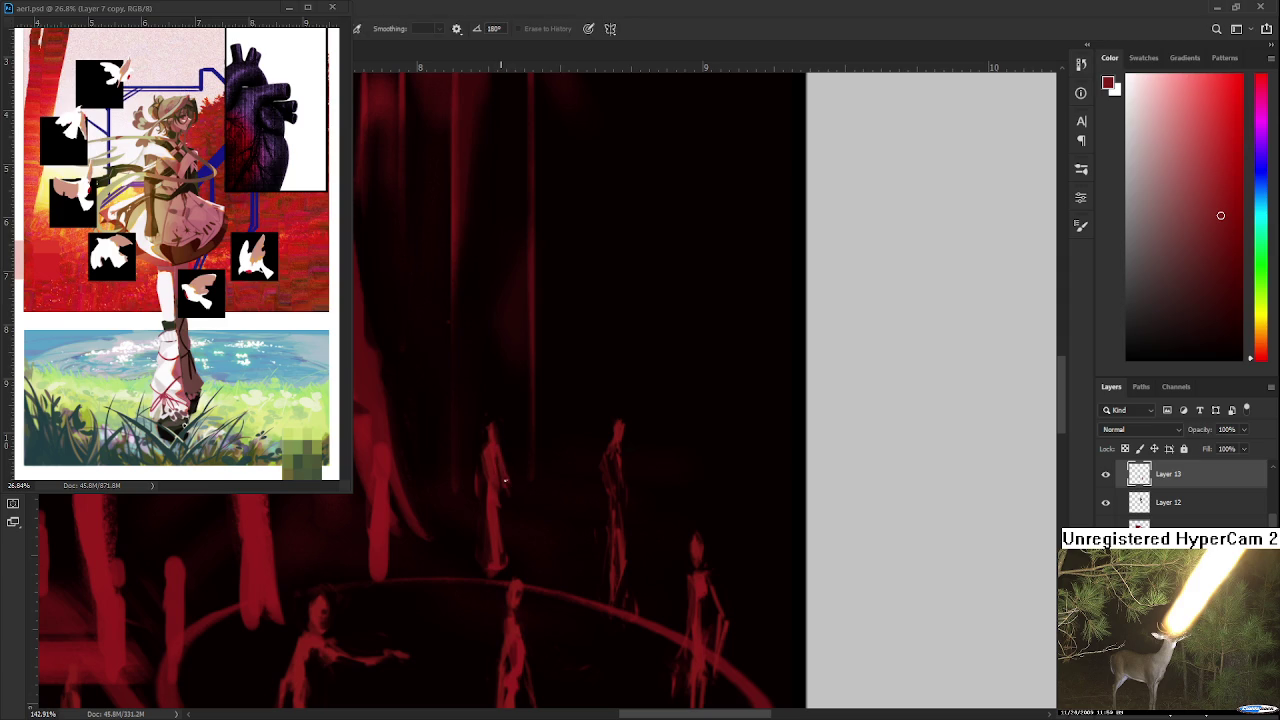
key(b)
key(e)
key(b)
mouse_move(505, 562)
mouse_down()
mouse_move(494, 495)
mouse_move(511, 561)
mouse_up()
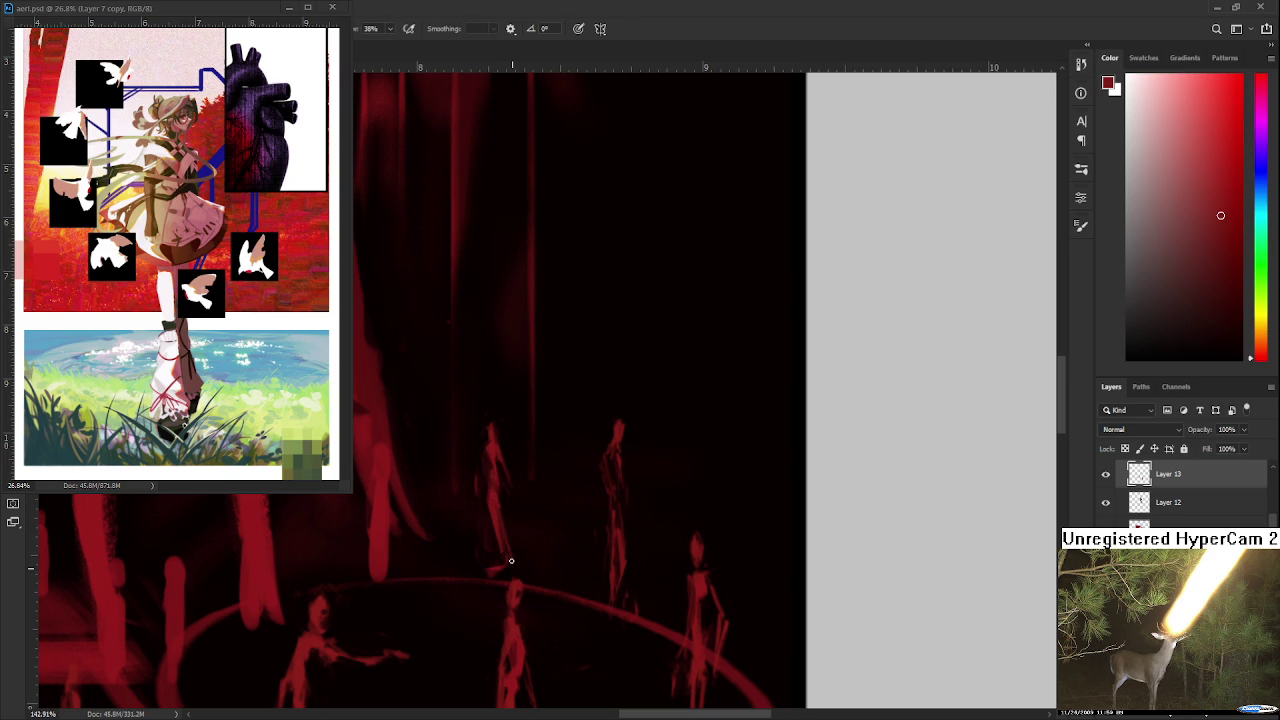
key(e)
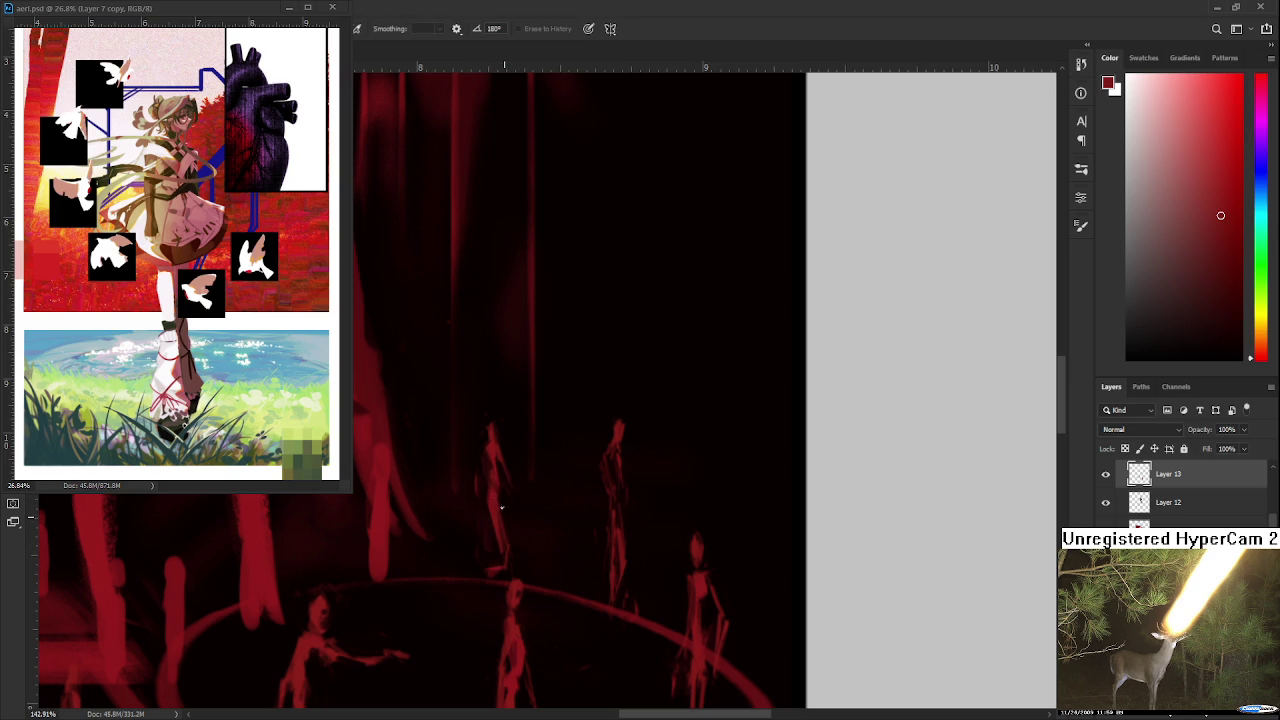
mouse_move(504, 518)
mouse_down()
mouse_move(501, 537)
mouse_move(493, 500)
mouse_up()
drag(491, 514, 496, 557)
Step: Zoom out and make a first lasso-and-transform attempt on the back figure, then deselect
key(b)
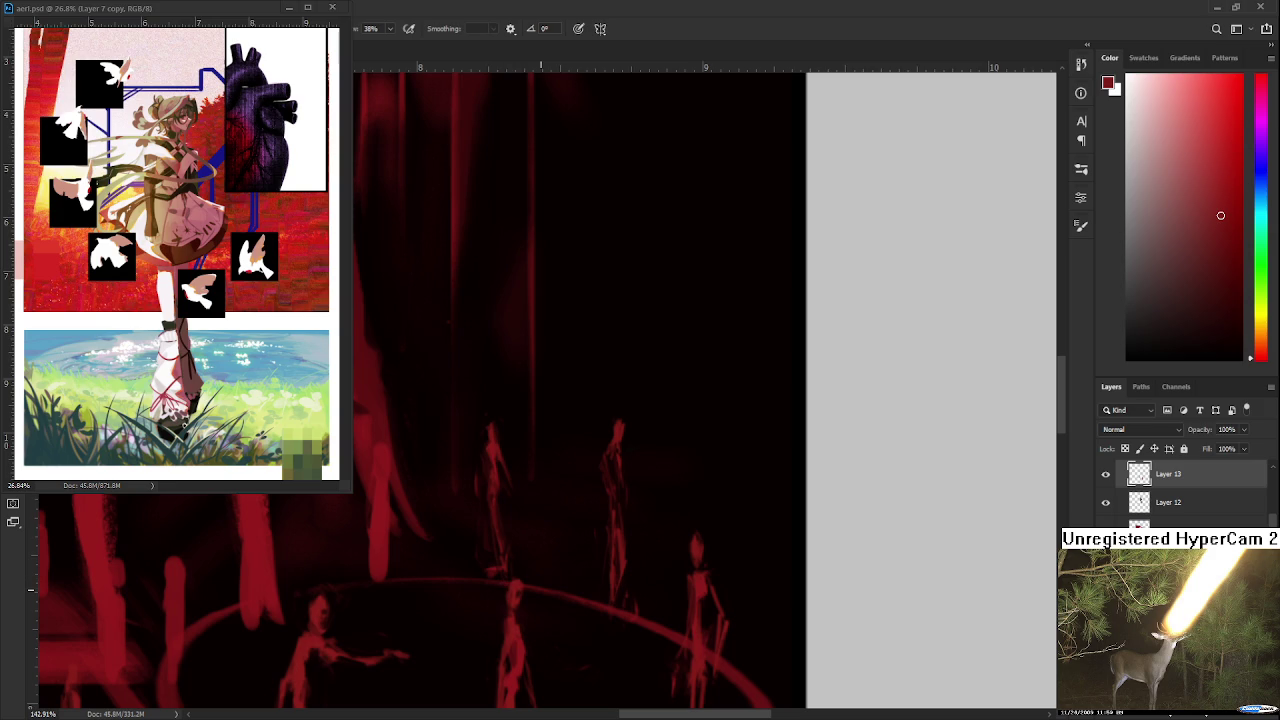
scroll(546, 496, down, 2)
scroll(546, 496, down, 1)
scroll(546, 496, up, 1)
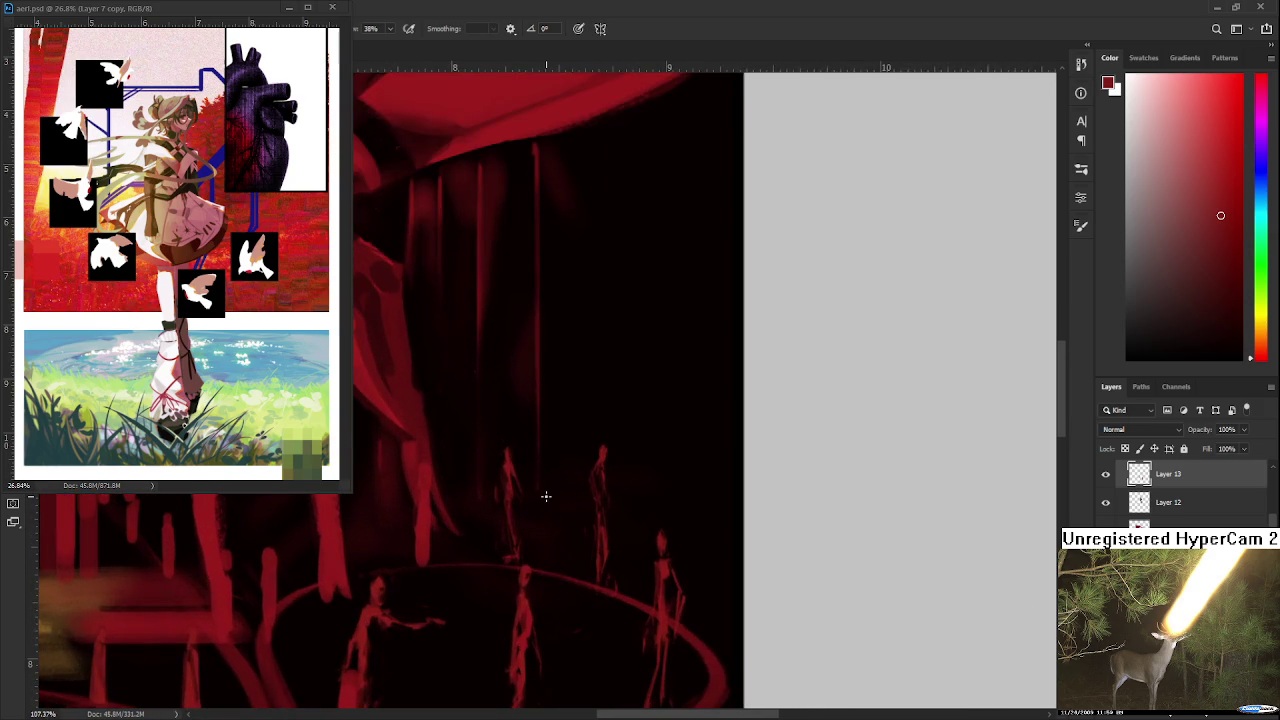
scroll(543, 460, down, 1)
key(l)
mouse_move(557, 450)
mouse_down()
mouse_move(557, 489)
mouse_move(557, 455)
mouse_up()
key(ctrl+t)
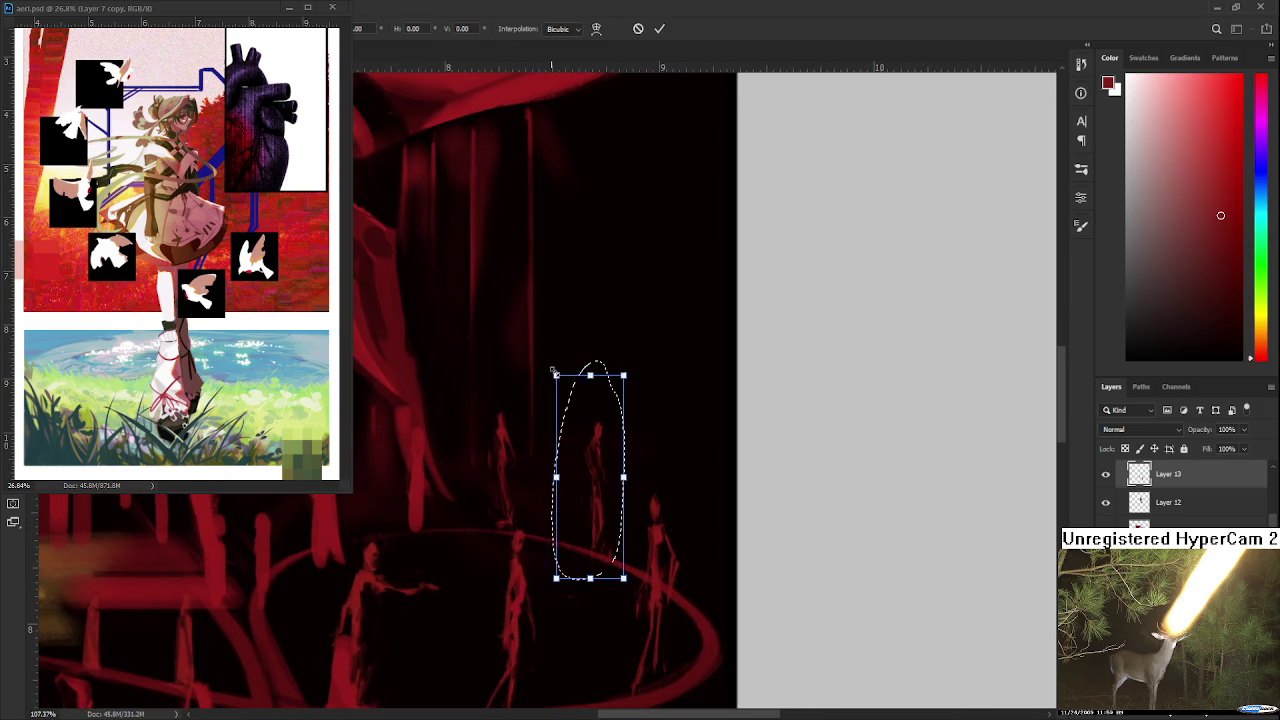
key(Return)
key(ctrl+d)
Step: Lasso the back hooded figure more closely and reshape its proportions with Free Transform
mouse_move(486, 383)
mouse_down()
mouse_move(486, 551)
mouse_move(525, 435)
mouse_move(486, 383)
mouse_up()
key(ctrl+t)
drag(505, 460, 507, 470)
key(Return)
key(ctrl+d)
scroll(571, 386, down, 3)
scroll(571, 386, down, 3)
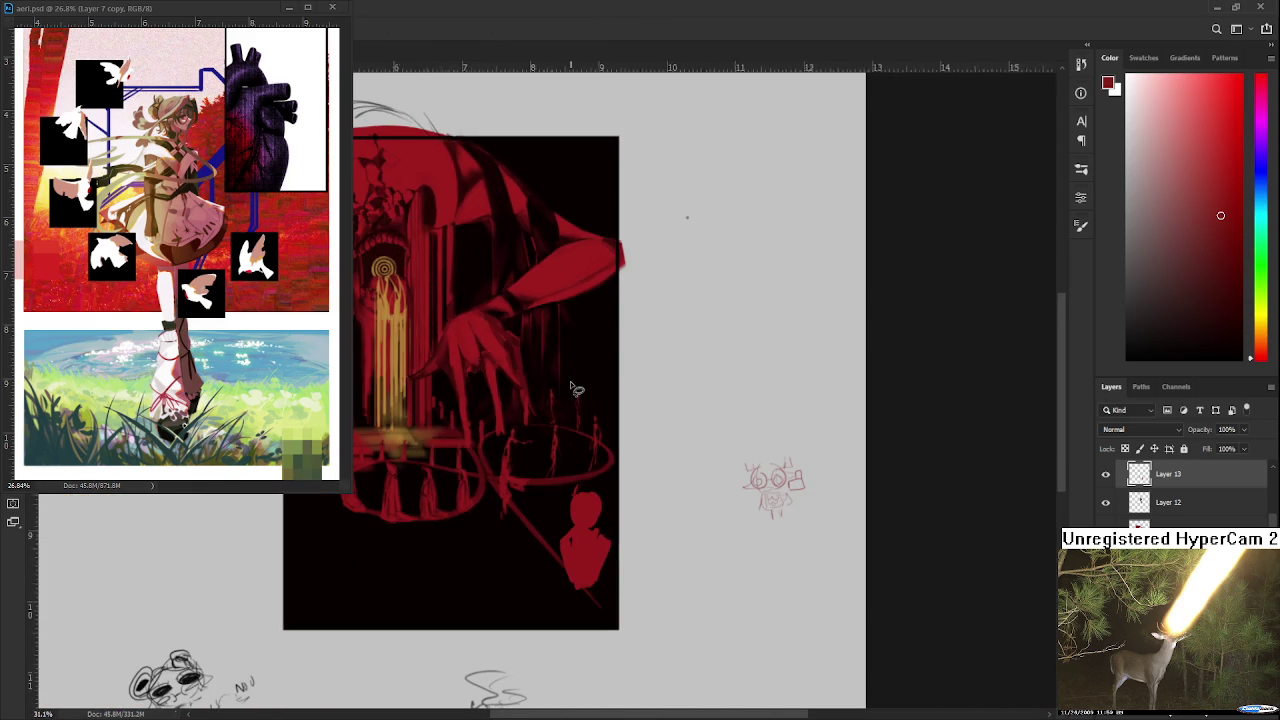
Step: Try a thin brush stroke extending the claw tip down toward the ring, then erase it
scroll(603, 374, up, 3)
scroll(514, 406, up, 2)
scroll(514, 406, up, 2)
drag(514, 406, 596, 424)
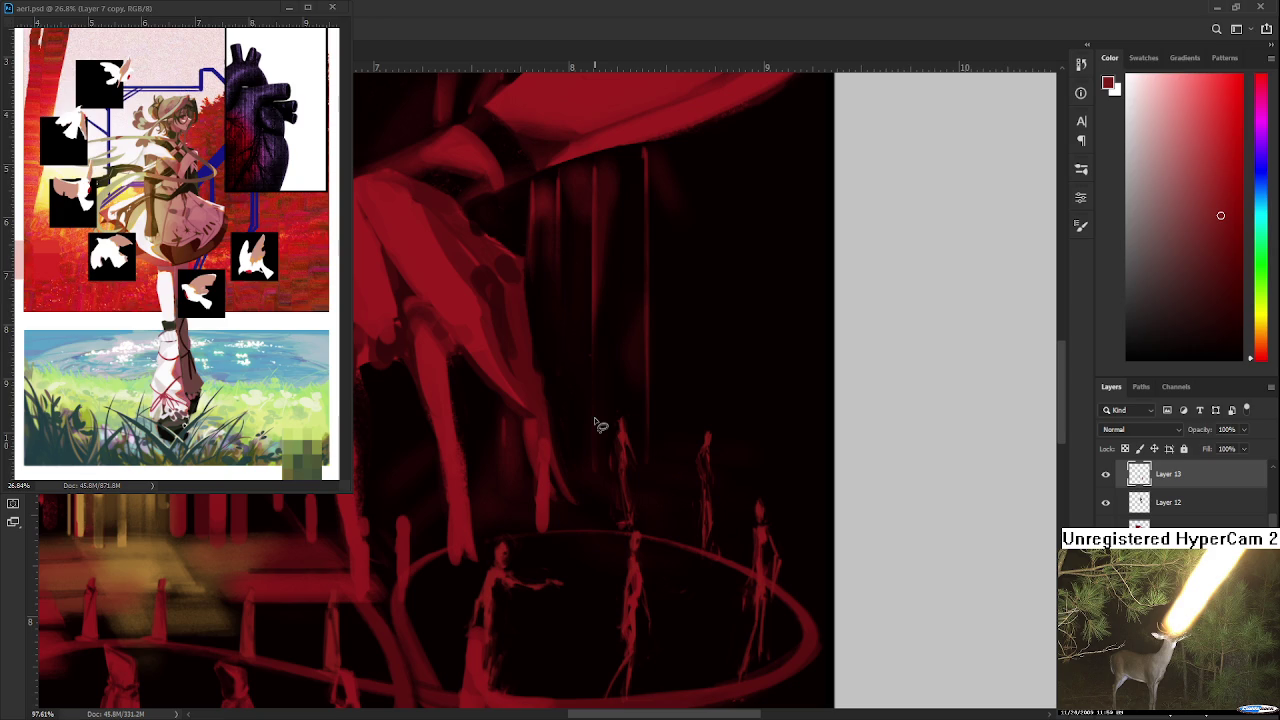
scroll(596, 424, up, 1)
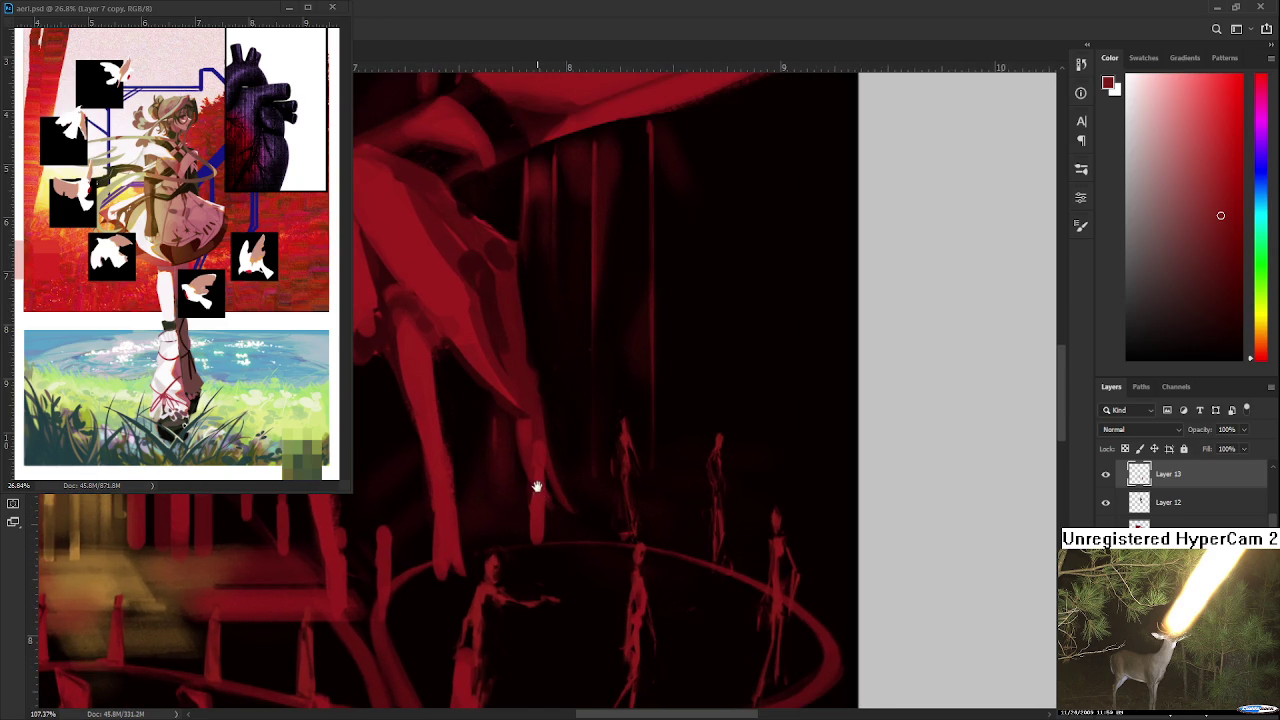
drag(534, 486, 569, 457)
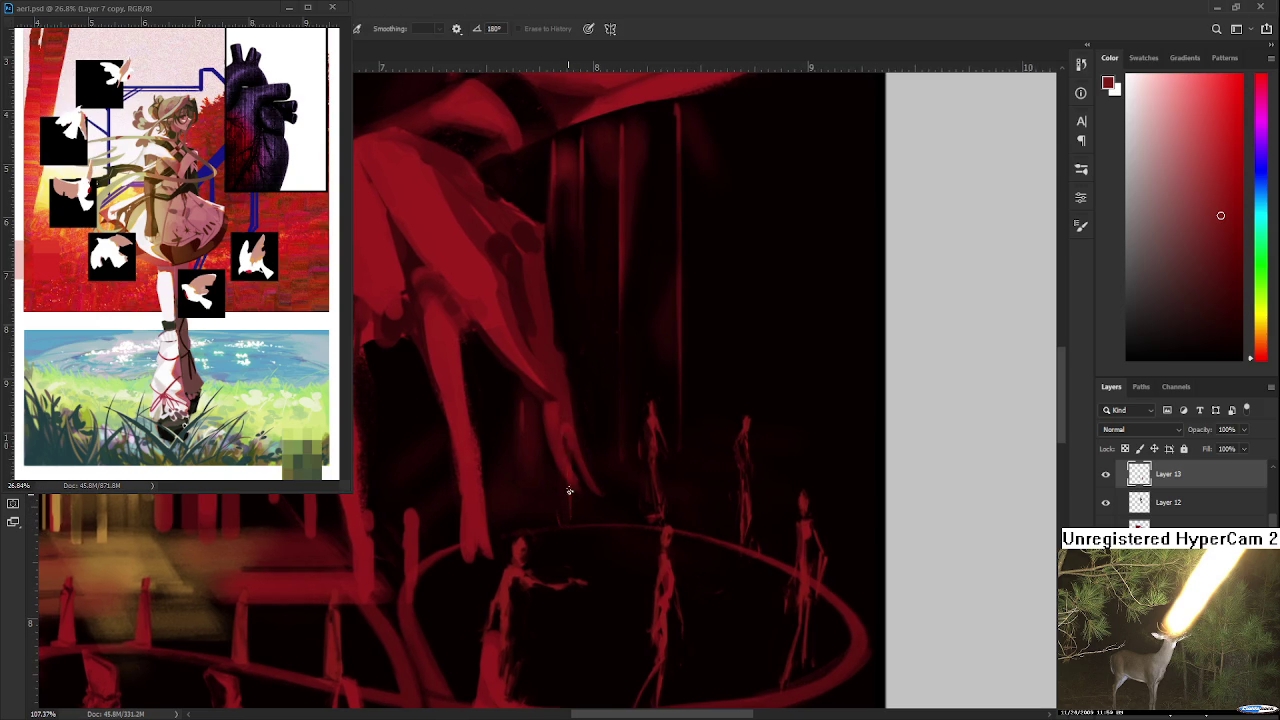
key(b)
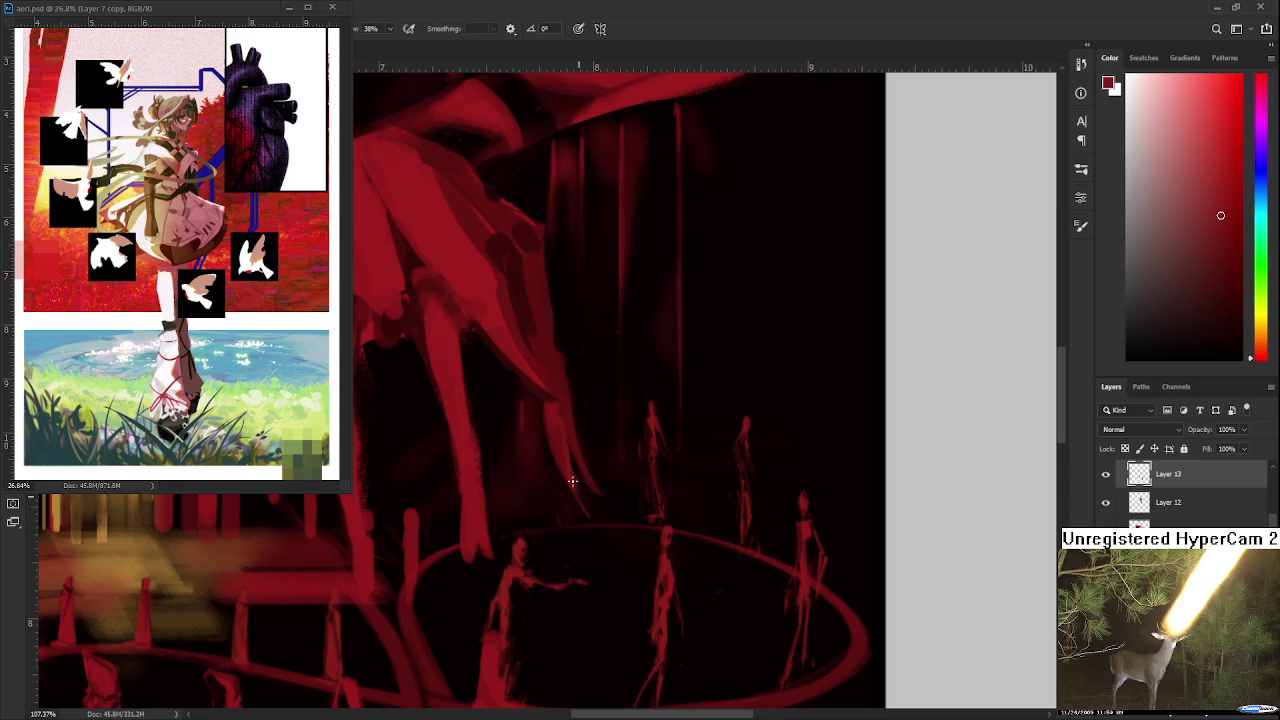
drag(582, 482, 586, 517)
key(e)
drag(571, 457, 601, 514)
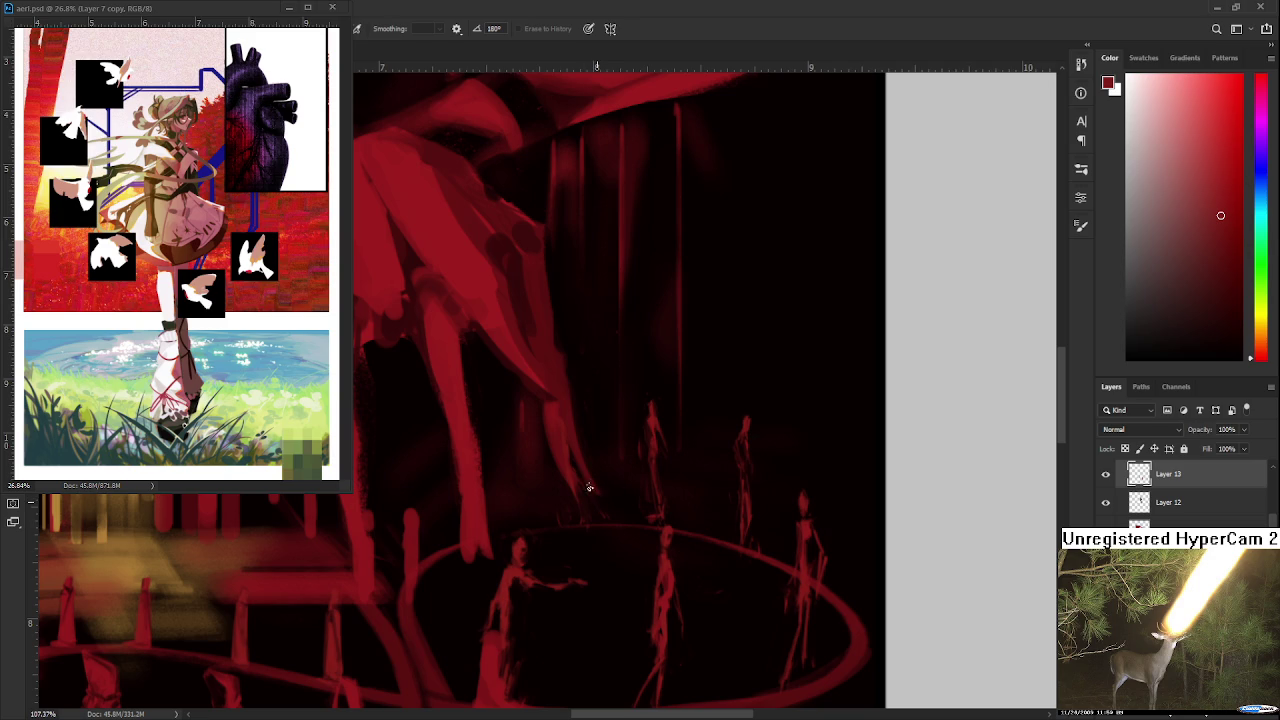
Step: Lasso the giant claw's tip and transform it slightly to the left
key(b)
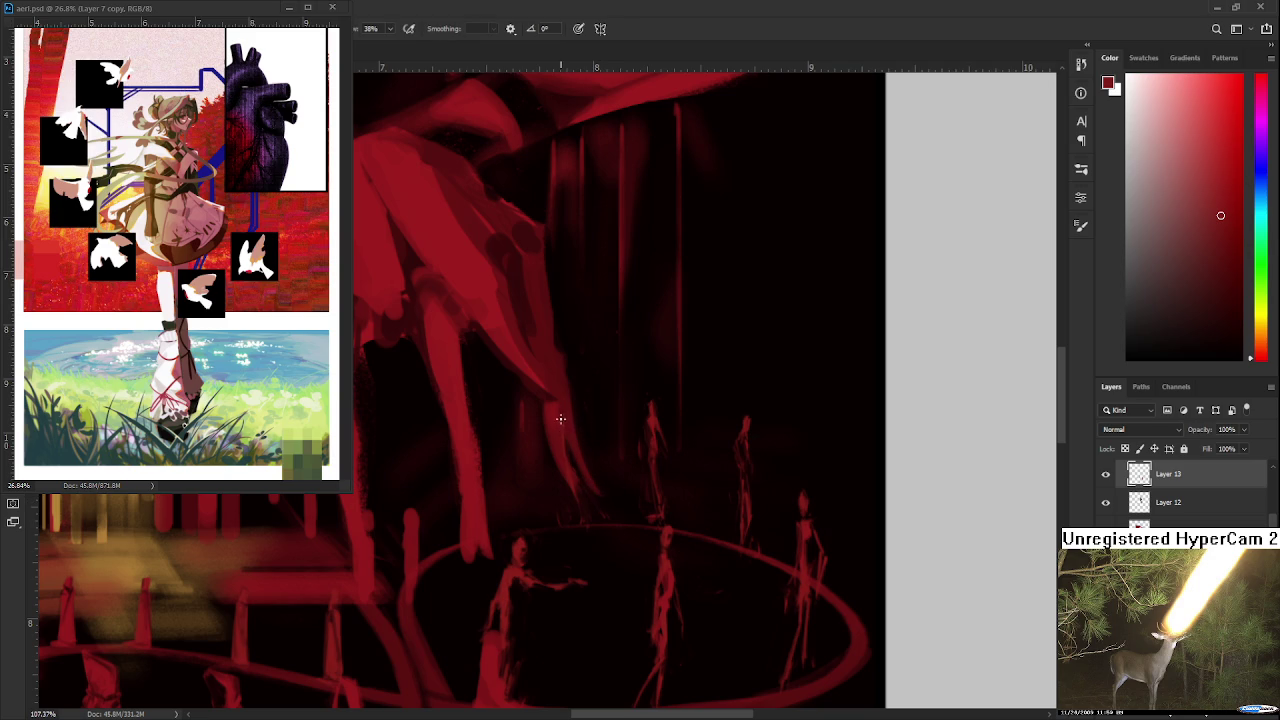
key(l)
mouse_move(553, 388)
mouse_down()
mouse_move(620, 530)
mouse_move(600, 546)
mouse_up()
key(ctrl+t)
mouse_move(605, 460)
mouse_down()
mouse_move(558, 482)
mouse_move(590, 472)
mouse_up()
key(Return)
Step: Switch back and forth between the brush and eraser, ending on the eraser
key(b)
key(e)
key(b)
key(e)
key(b)
key(e)
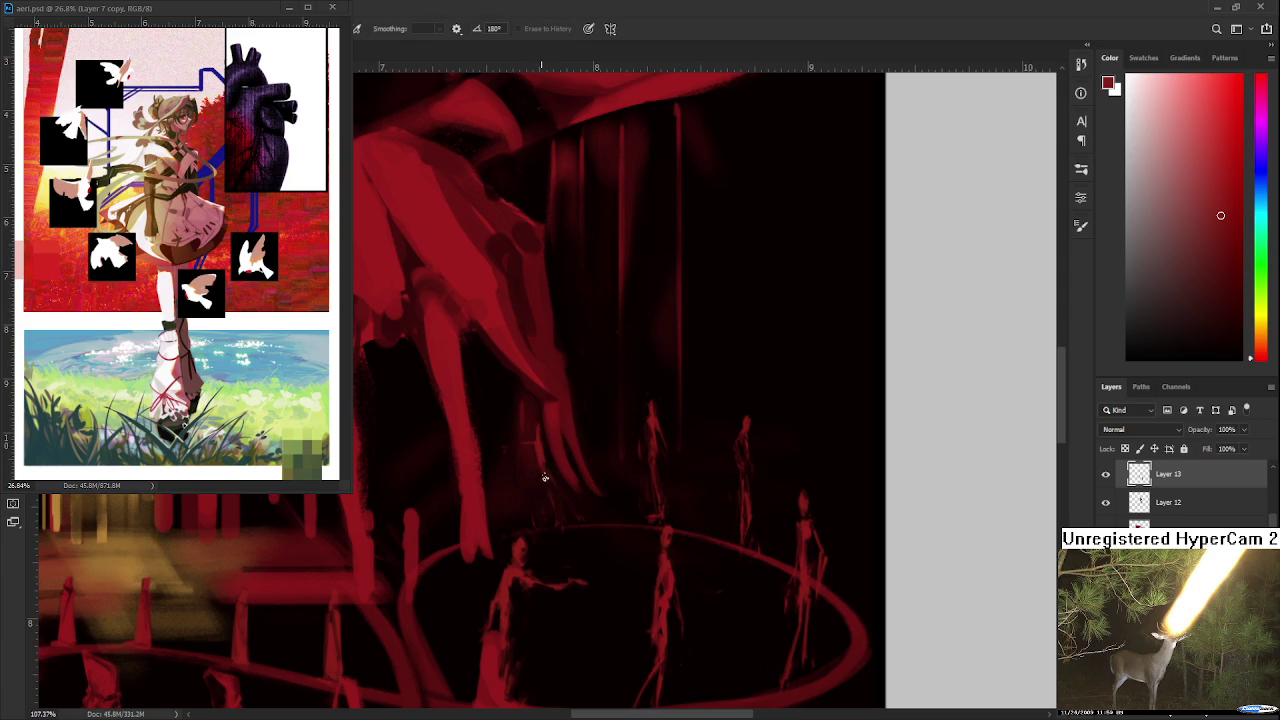
key(b)
key(e)
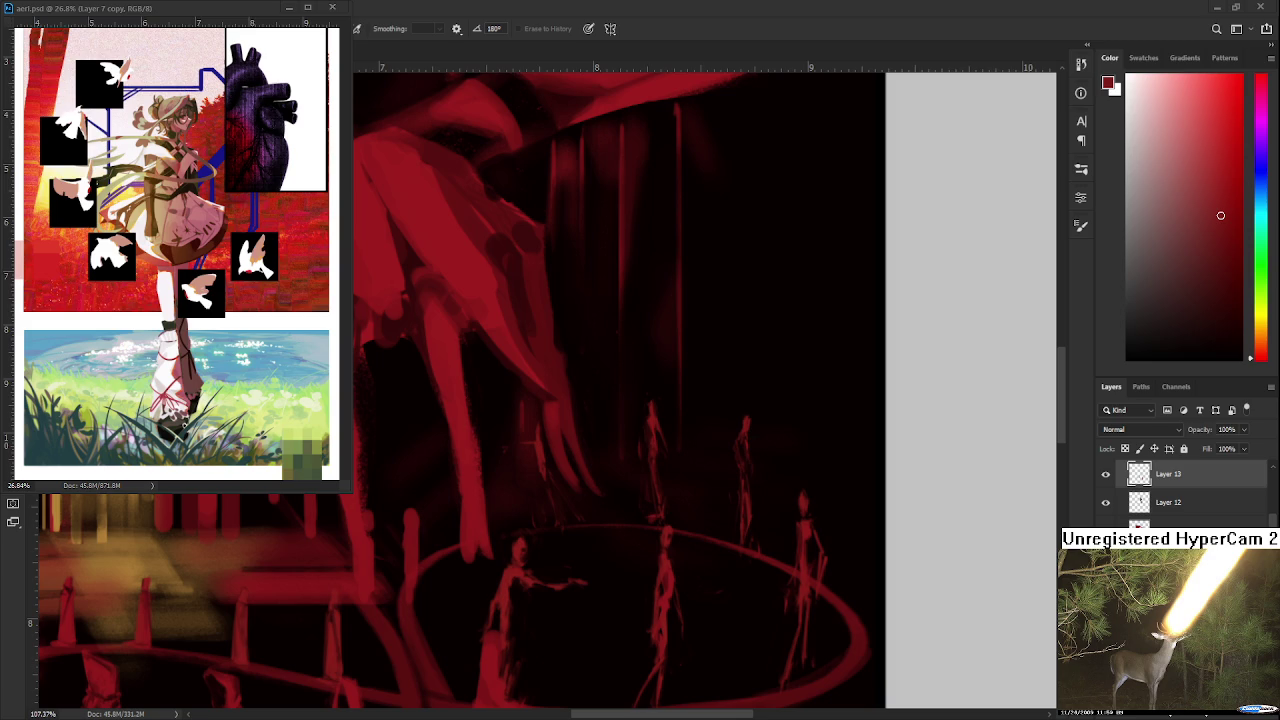
Step: Rework the giant hand's long claw strokes, alternating brush painting and erasing
drag(560, 446, 570, 456)
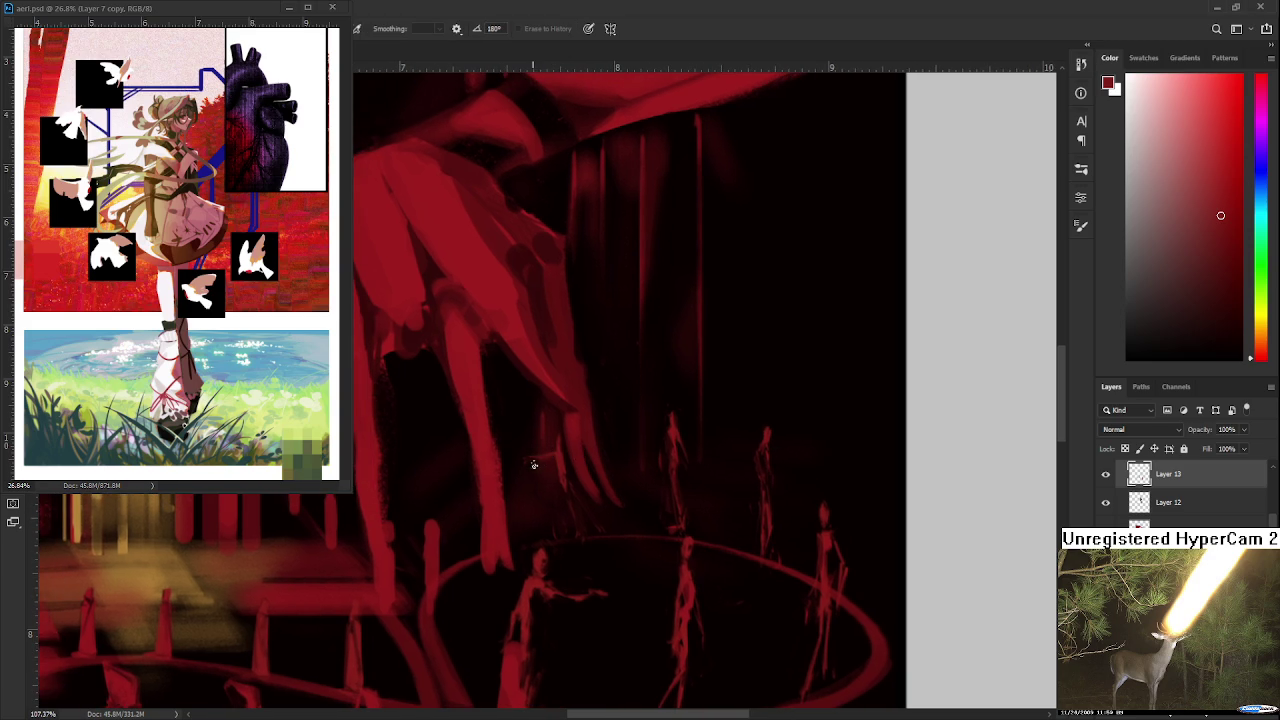
key(b)
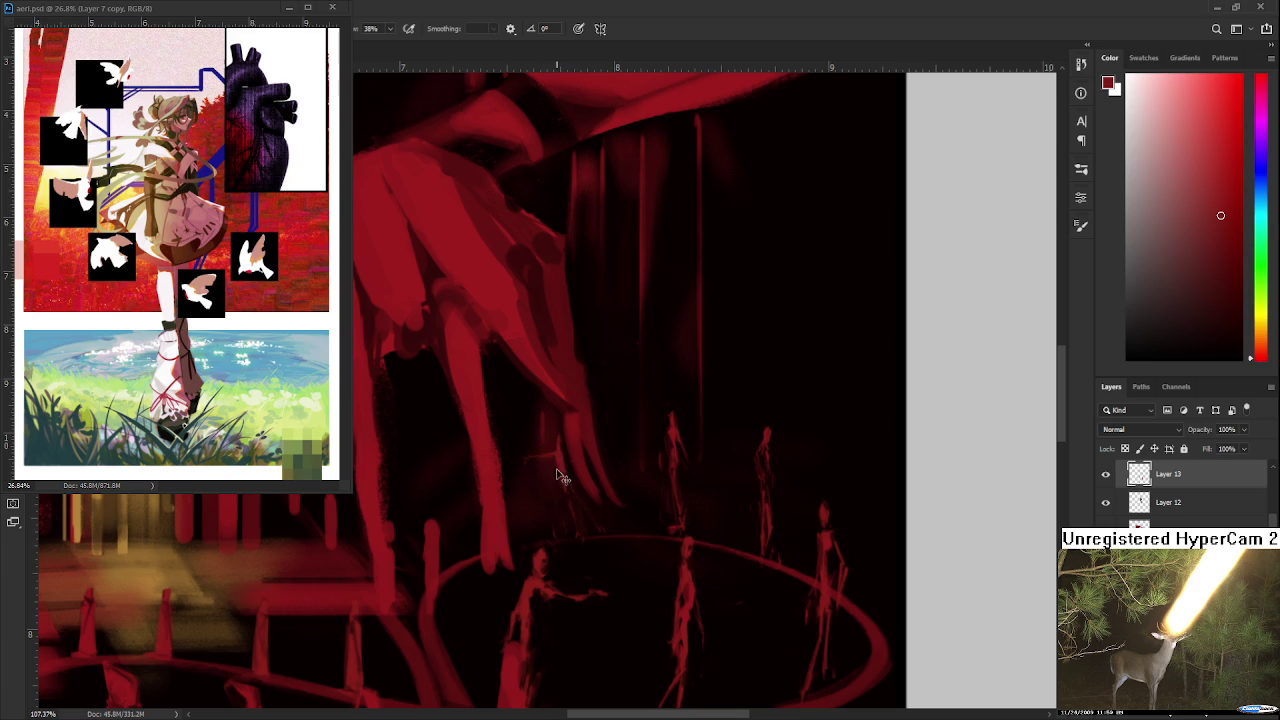
key(e)
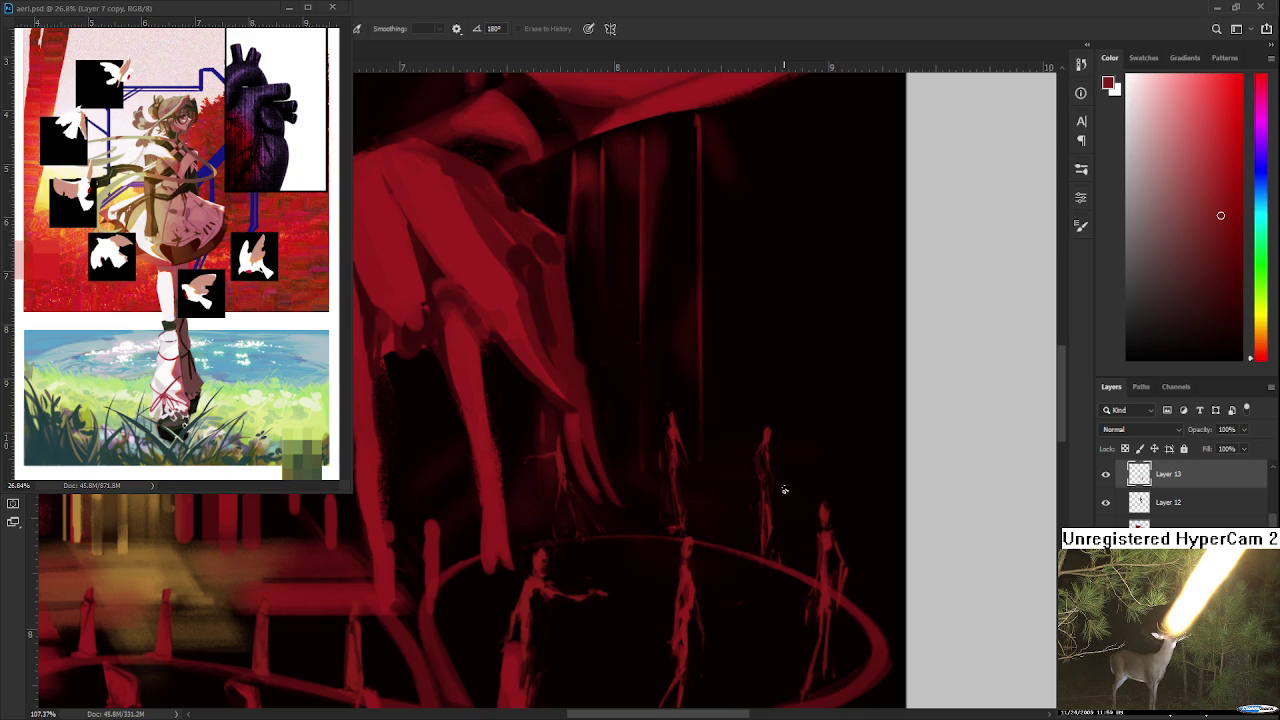
scroll(600, 480, down, 1)
key(b)
key(e)
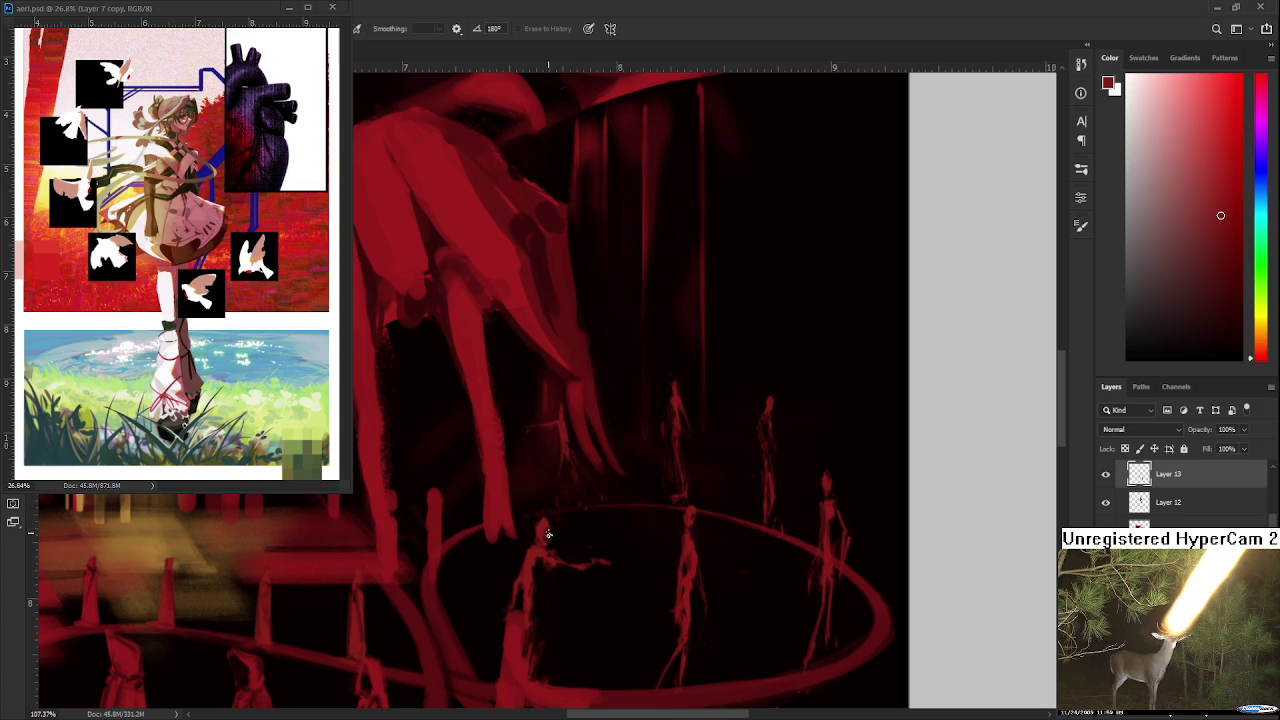
Step: Paint and erase the hand's dangling fingers so they taper down toward the figures
scroll(540, 452, up, 1)
key(b)
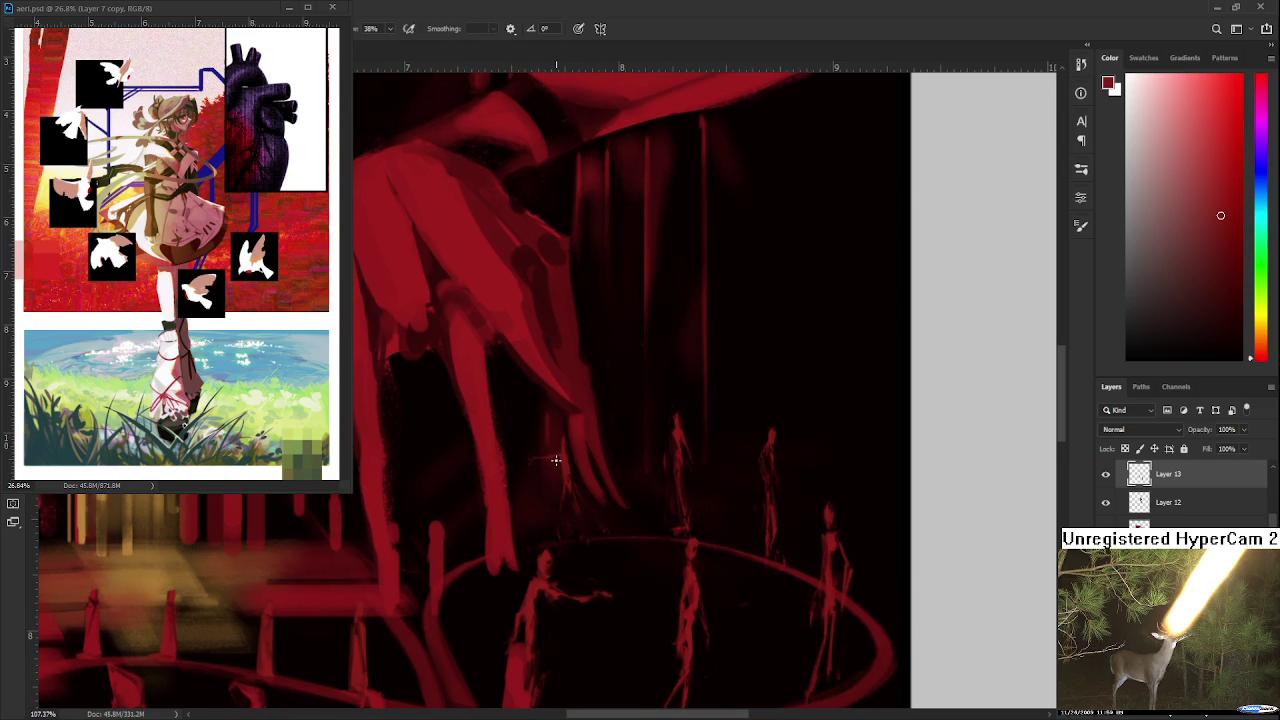
key(e)
key(b)
key(e)
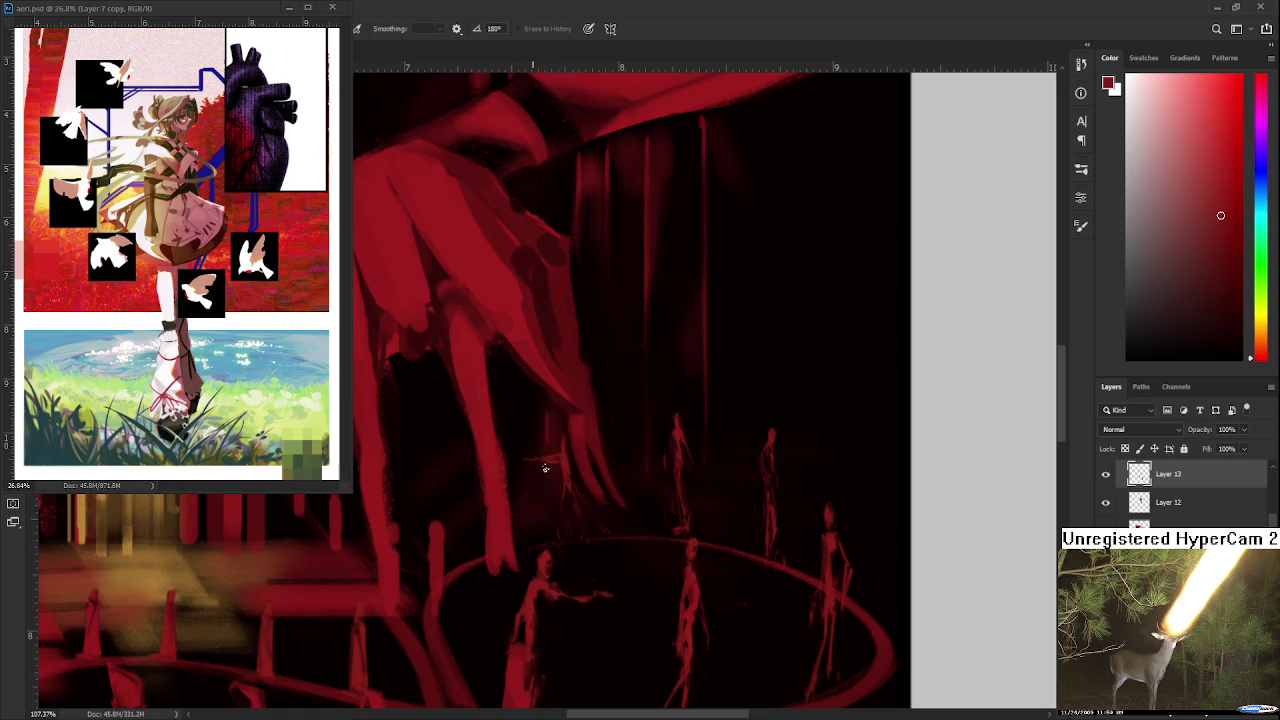
key(b)
key(e)
key(b)
key(e)
key(b)
key(e)
drag(674, 386, 602, 406)
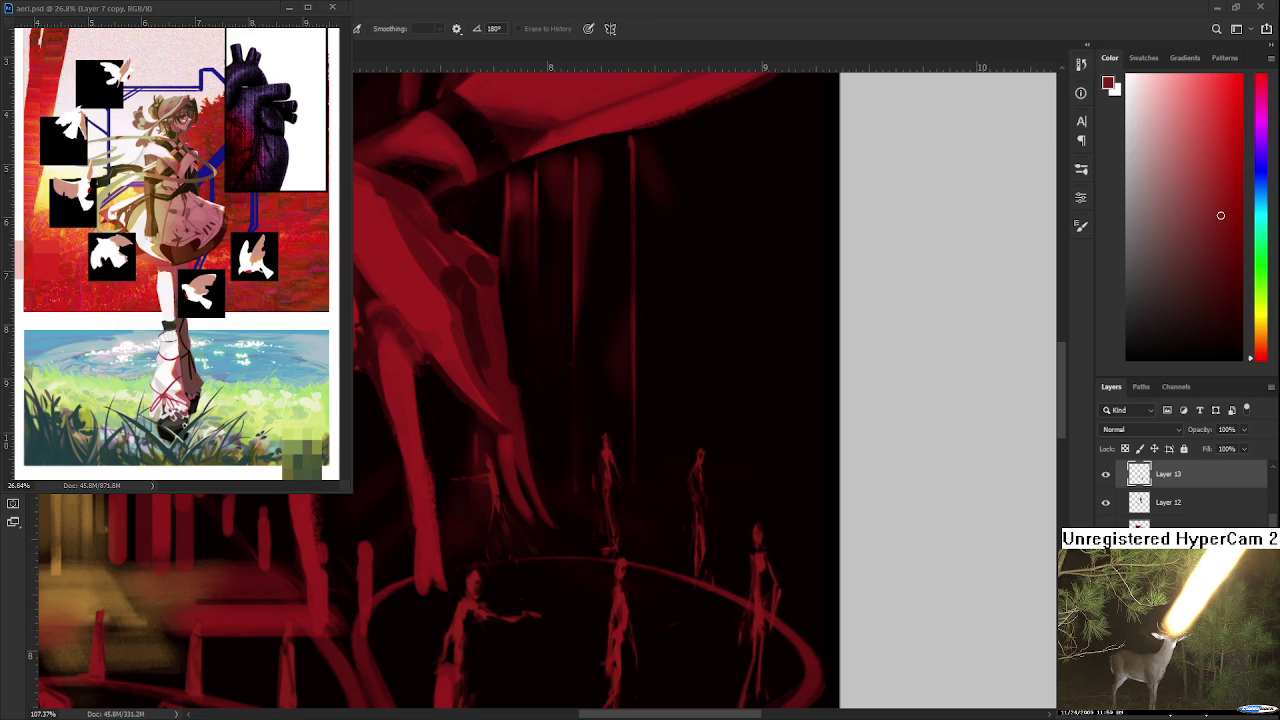
Step: Erase and repaint the fingers into more solid claw shapes with defined joints
key(b)
drag(528, 471, 580, 448)
key(e)
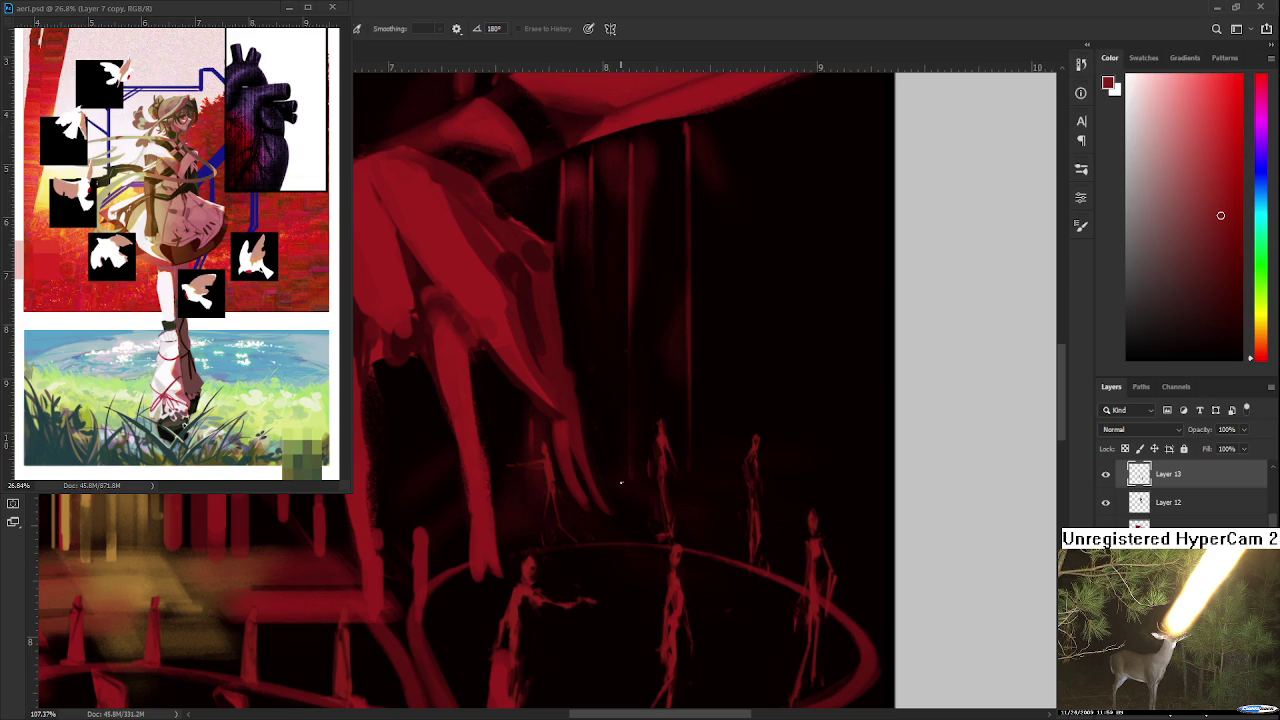
Step: Paint the slender red figures around the ring on Layer 13, then zoom in on them
key(b)
drag(537, 466, 551, 451)
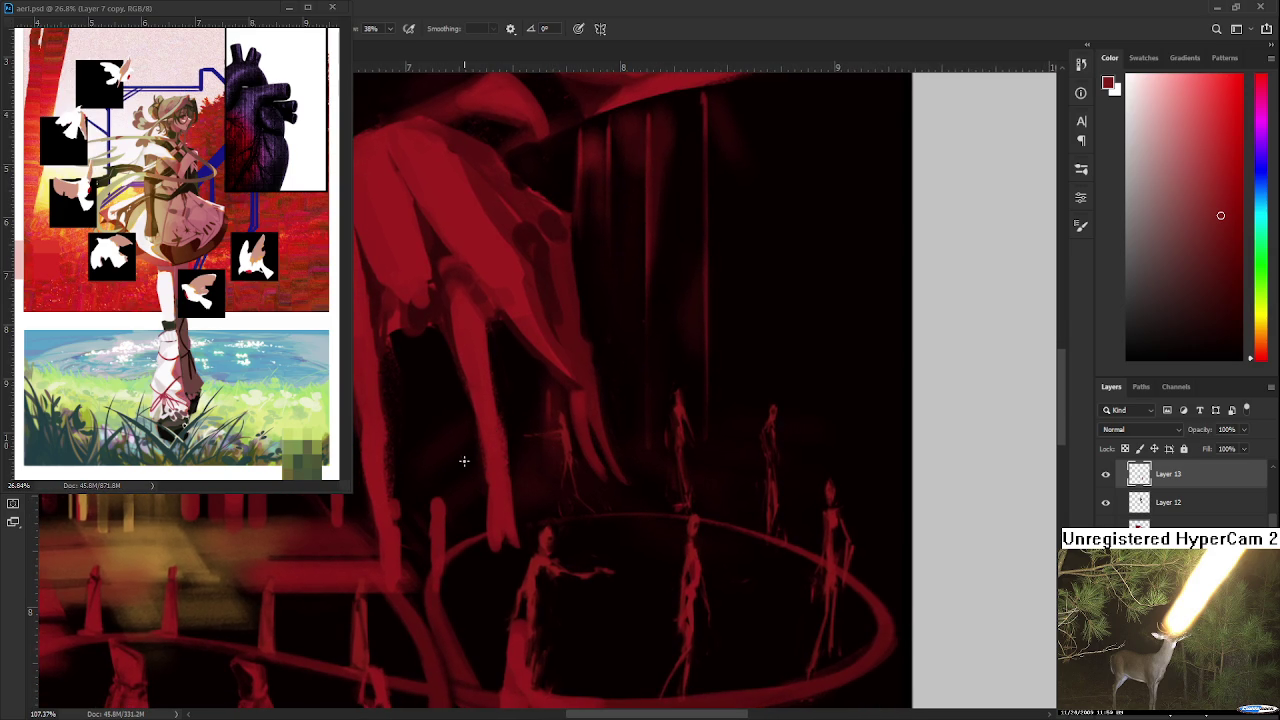
key(e)
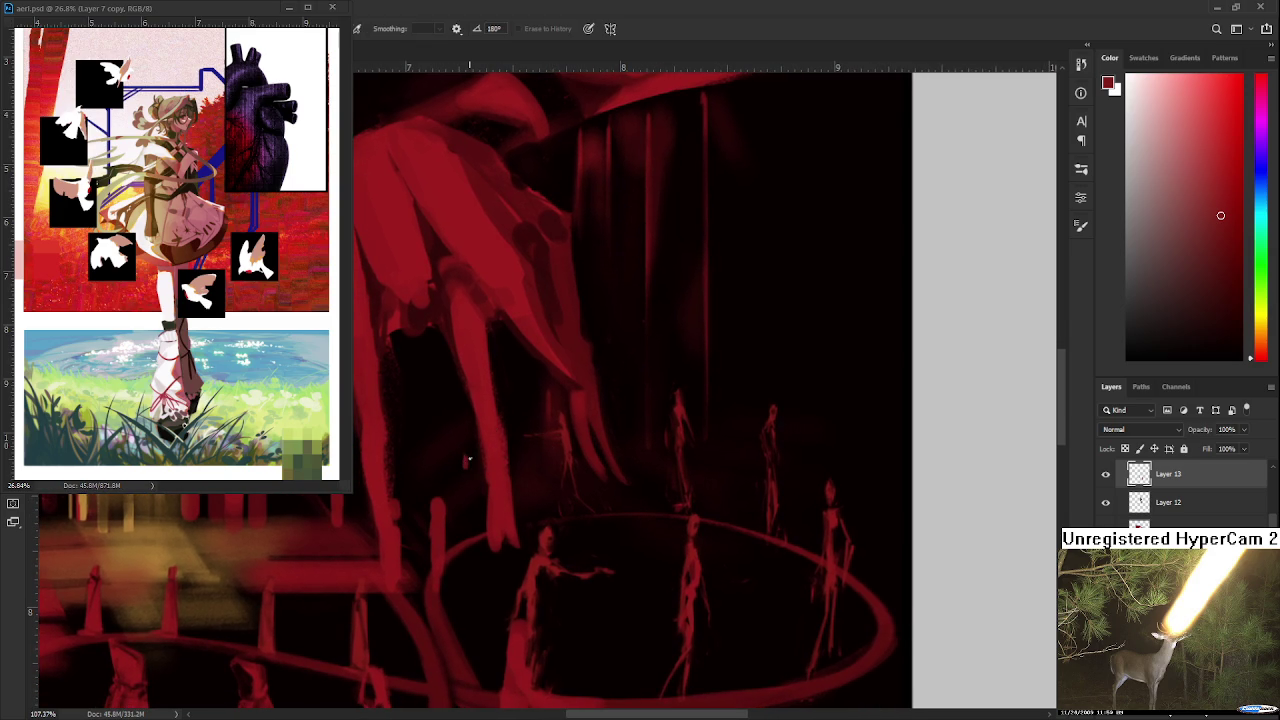
key(b)
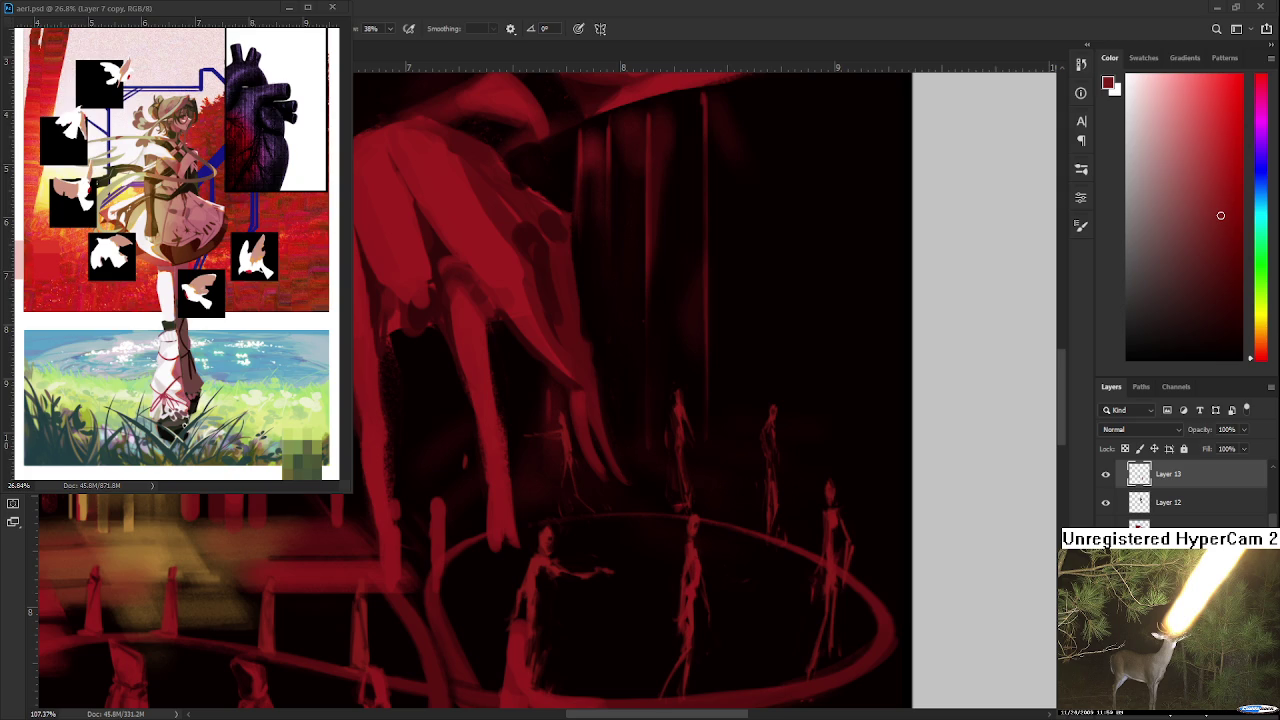
scroll(540, 572, up, 3)
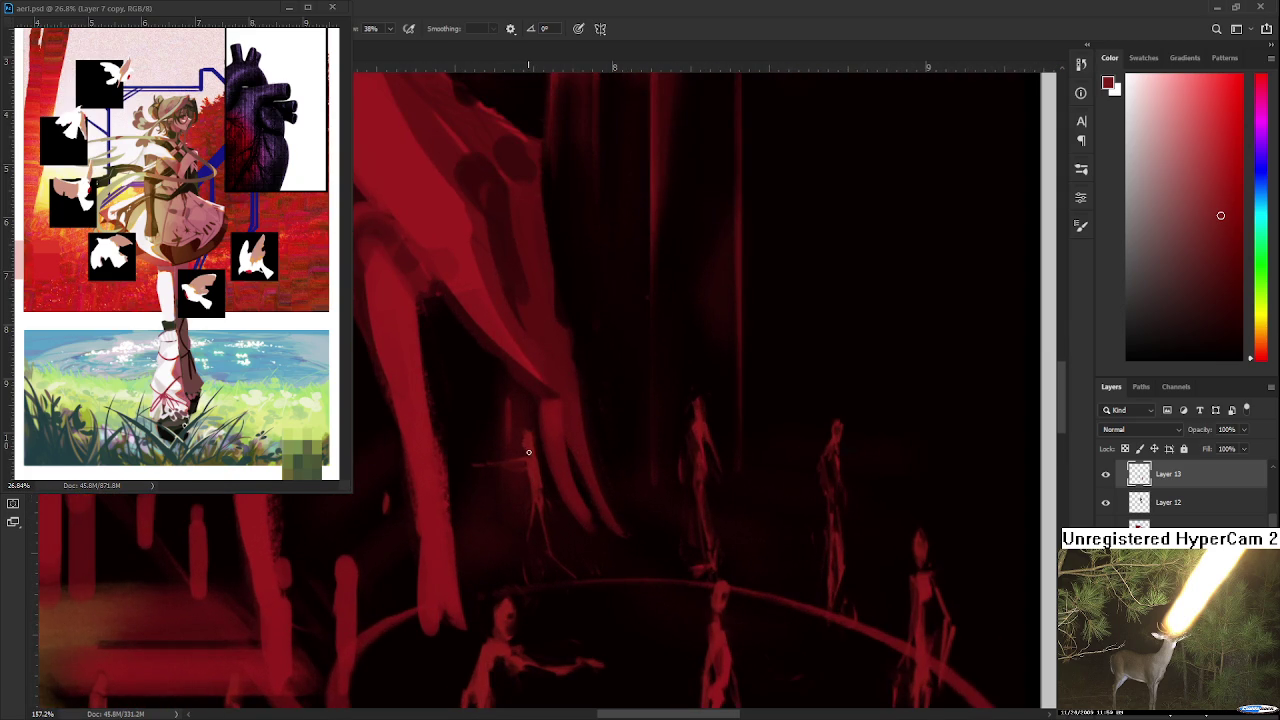
key(e)
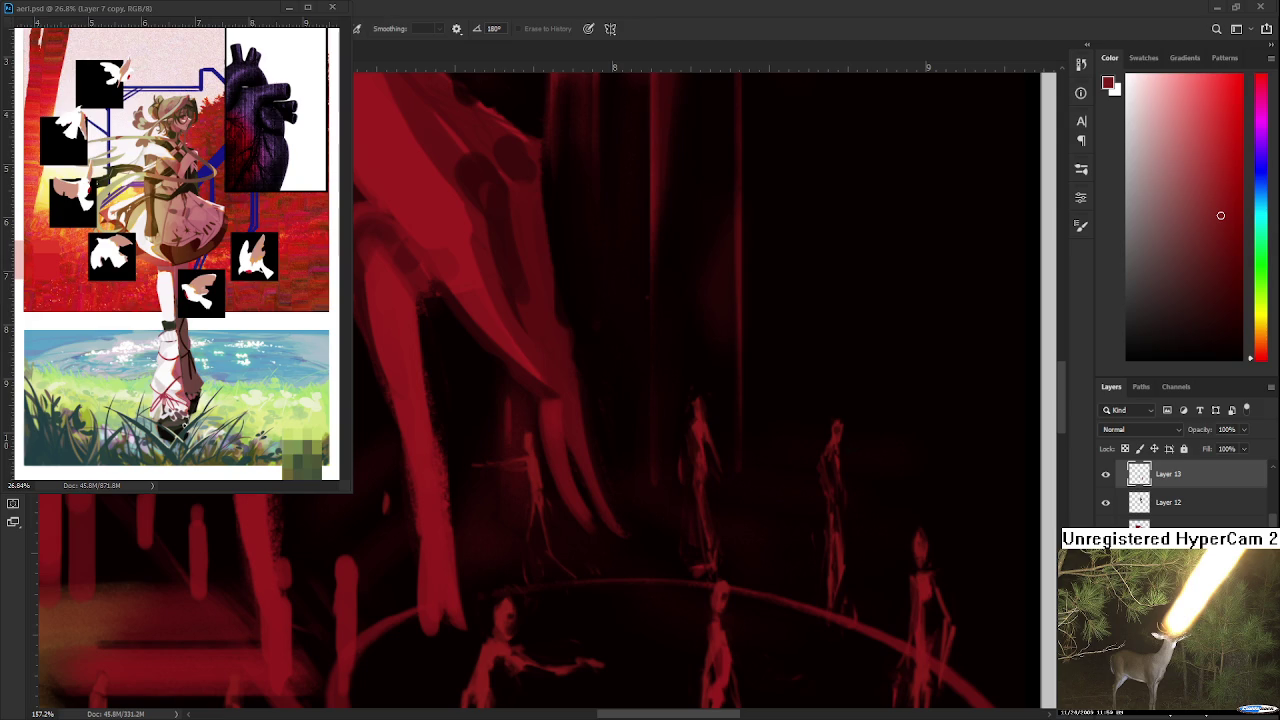
Step: Erase stray paint near the claw tips around the small figure, zooming to check
drag(544, 604, 534, 491)
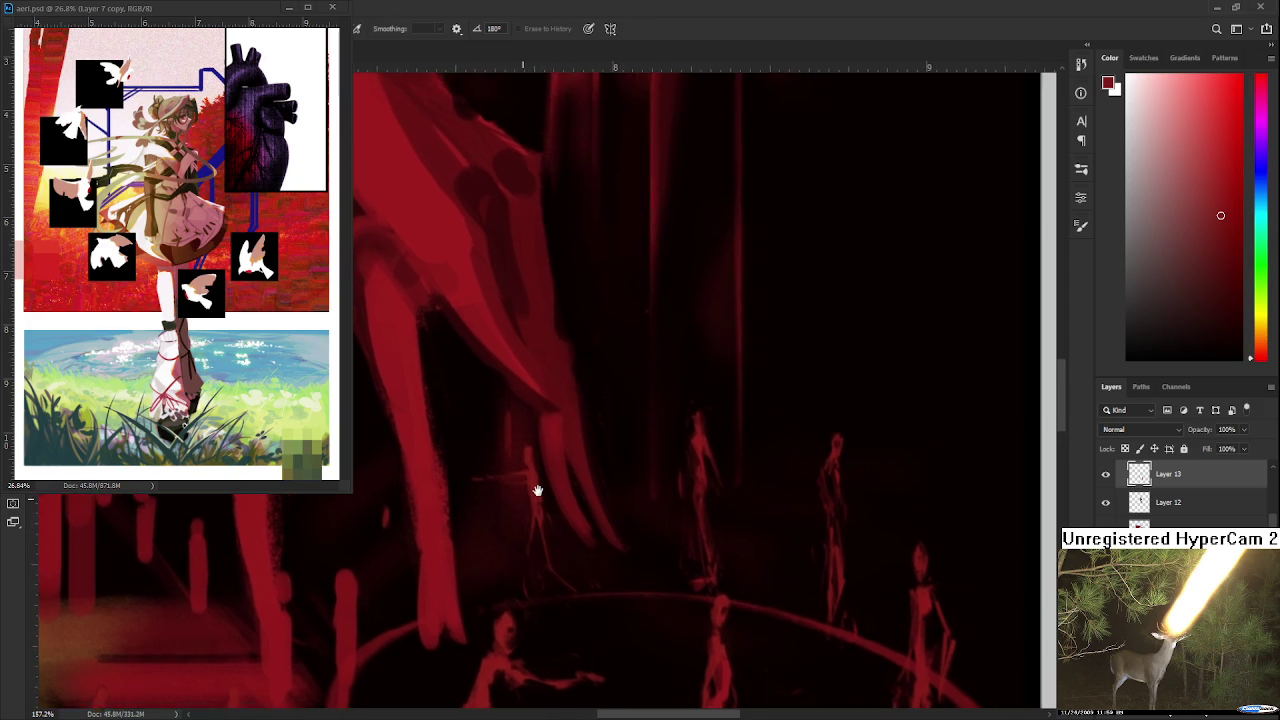
scroll(532, 466, down, 5)
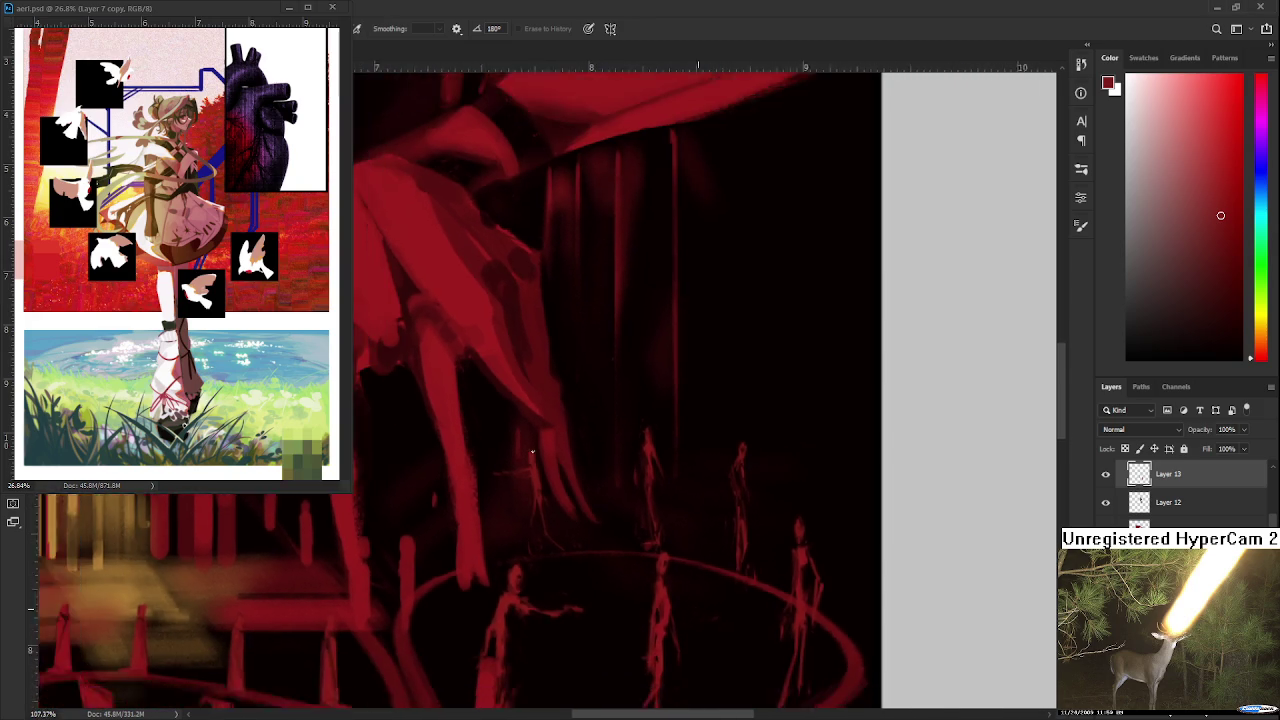
scroll(532, 466, up, 1)
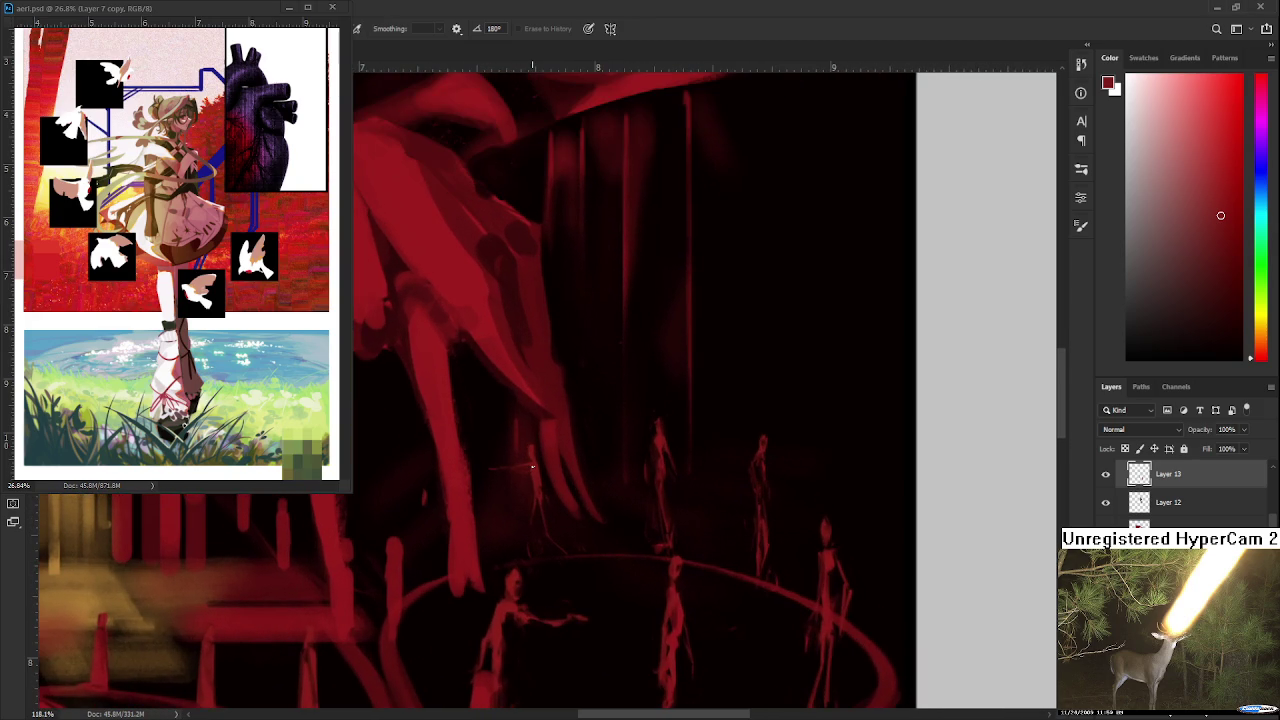
scroll(532, 466, down, 3)
scroll(533, 466, up, 1)
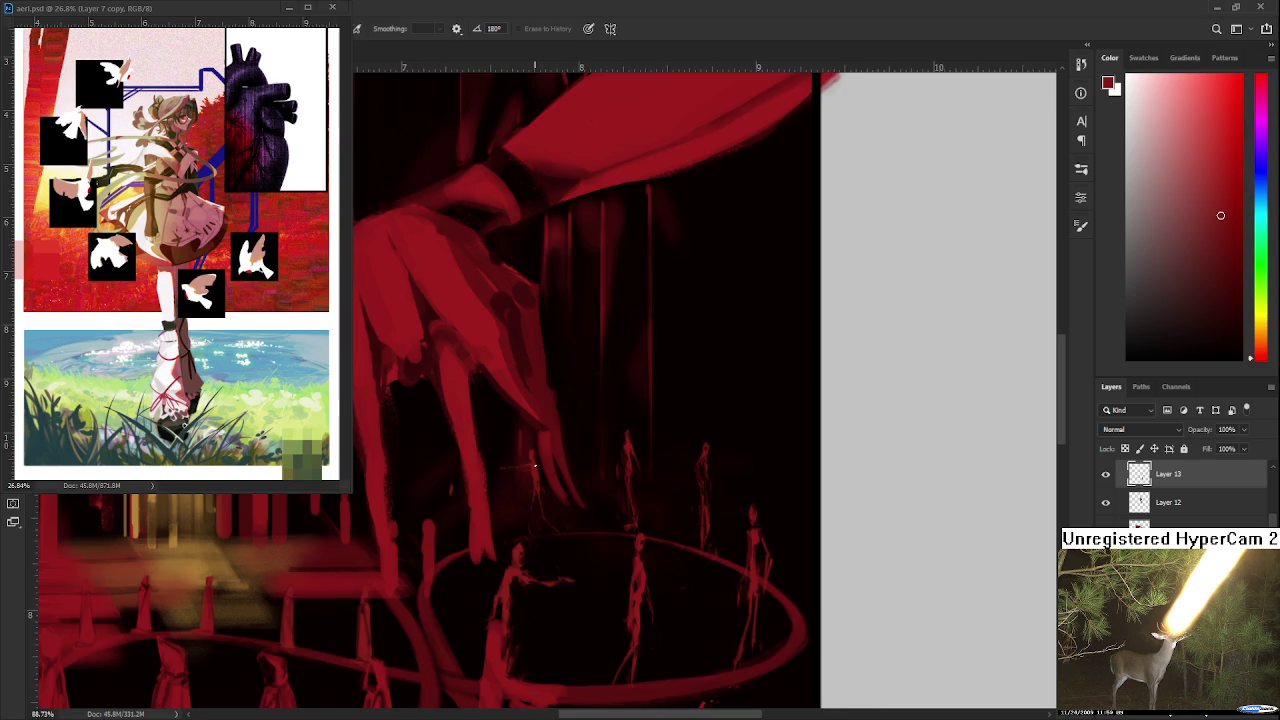
scroll(533, 466, up, 2)
Step: Lasso the small figure, scale it up, rotate it slightly clockwise and nudge it right
key(l)
drag(516, 426, 533, 397)
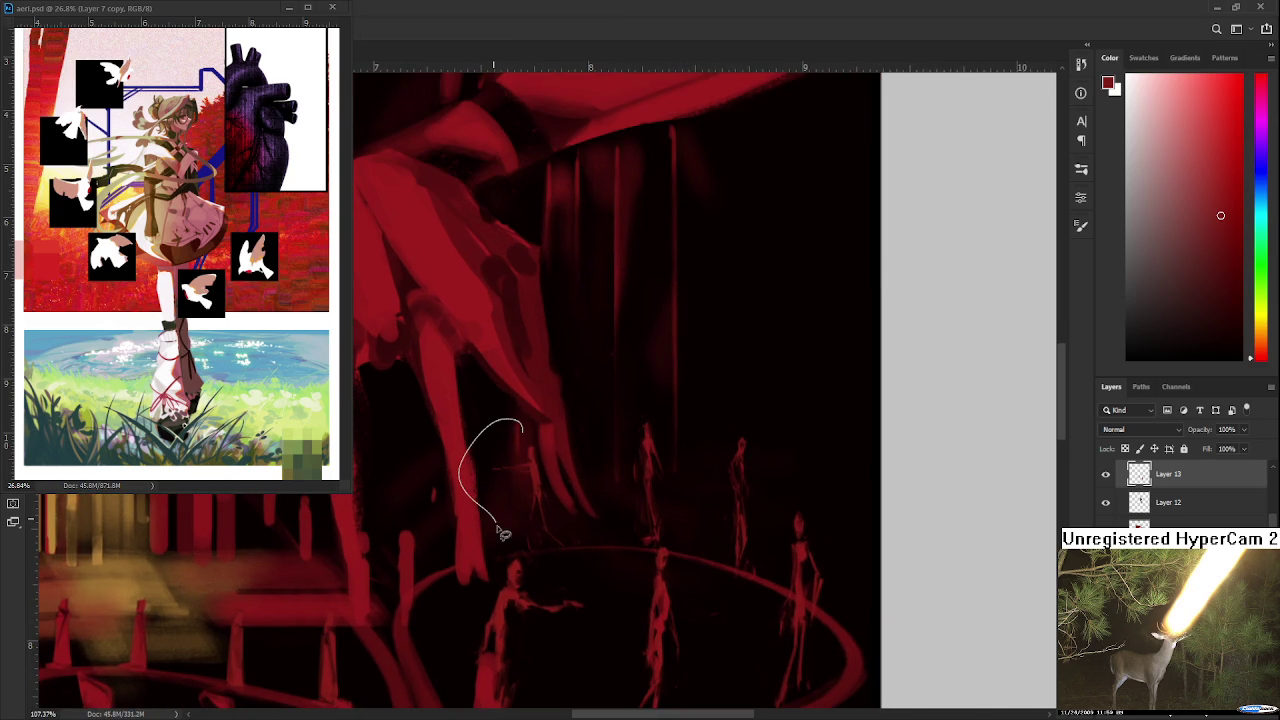
key(ctrl+t)
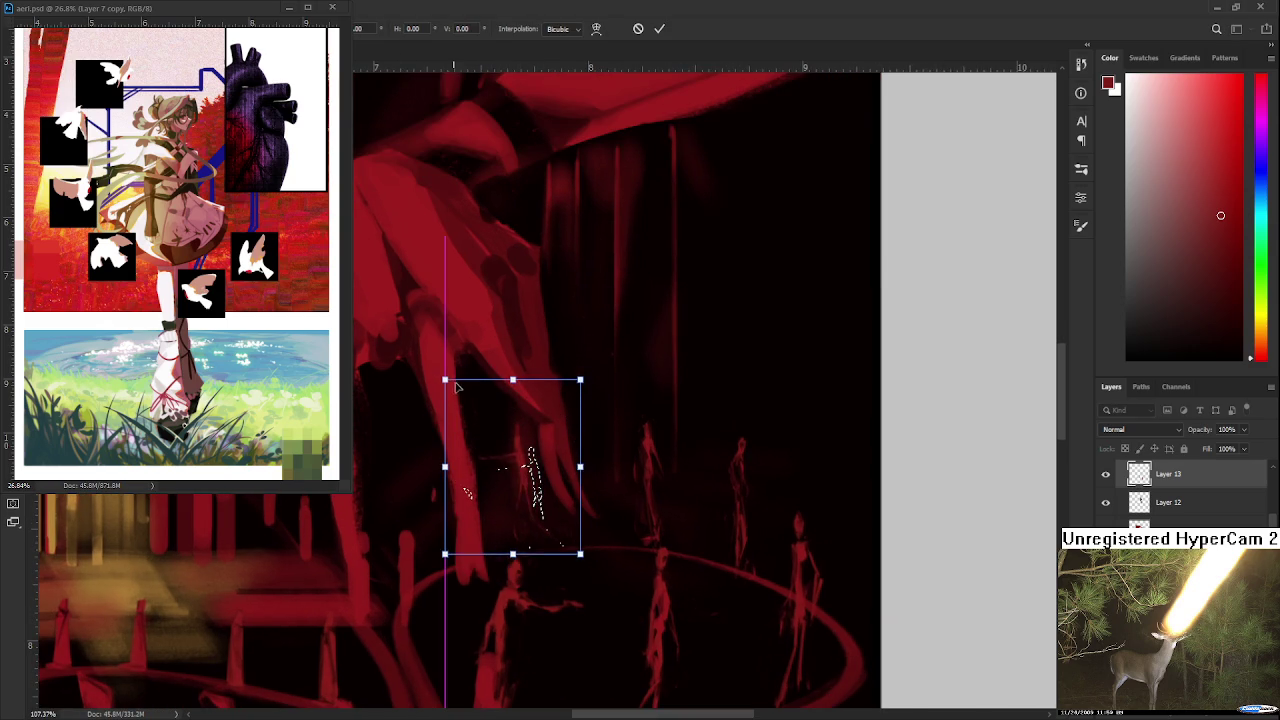
drag(459, 390, 444, 368)
drag(623, 371, 635, 388)
drag(570, 450, 580, 447)
key(Return)
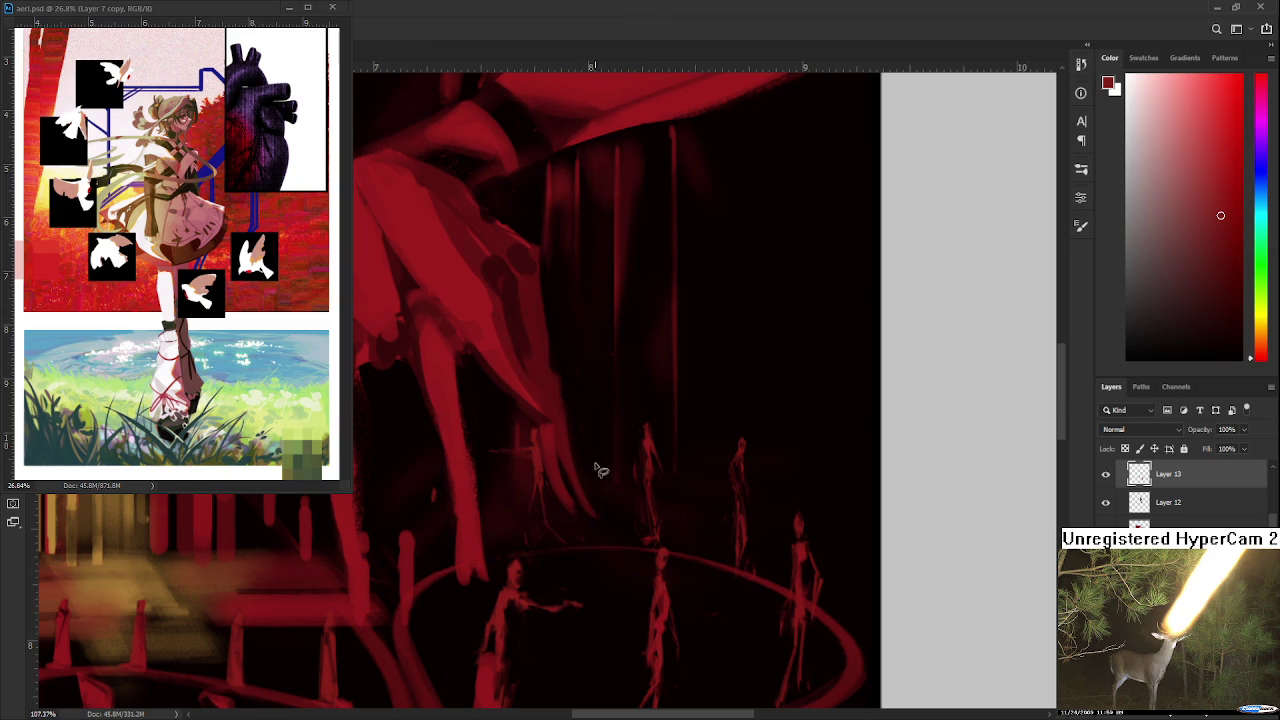
scroll(597, 466, down, 1)
scroll(536, 488, down, 1)
scroll(534, 491, down, 1)
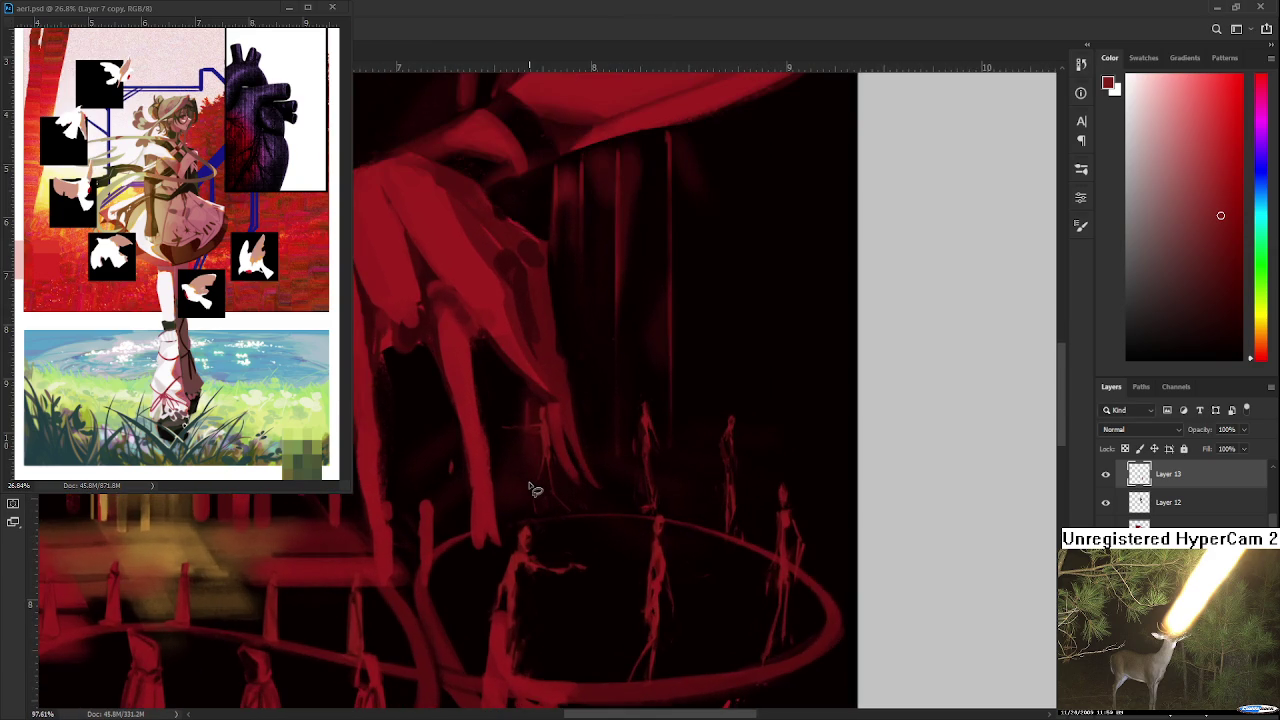
mouse_move(500, 508)
mouse_down()
mouse_move(500, 403)
mouse_move(503, 440)
mouse_up()
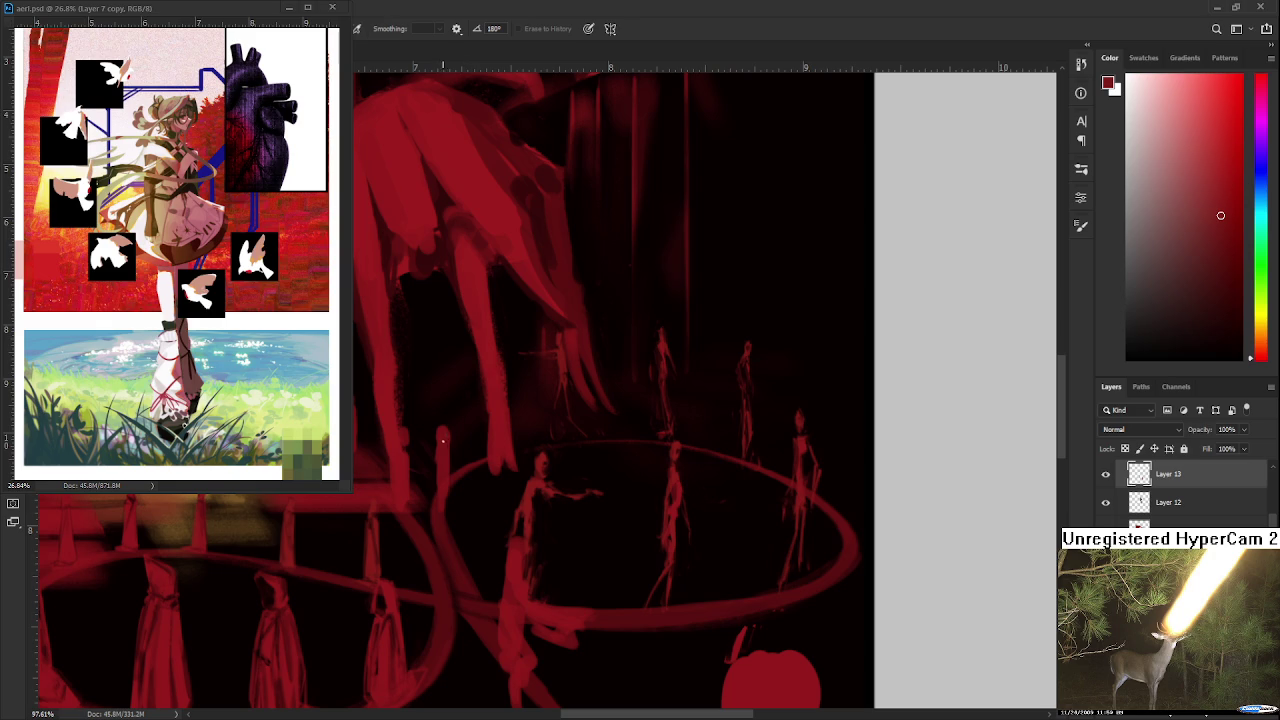
Step: Add a short red stroke below the claws, then shrink the eraser to a tiny tip
key(b)
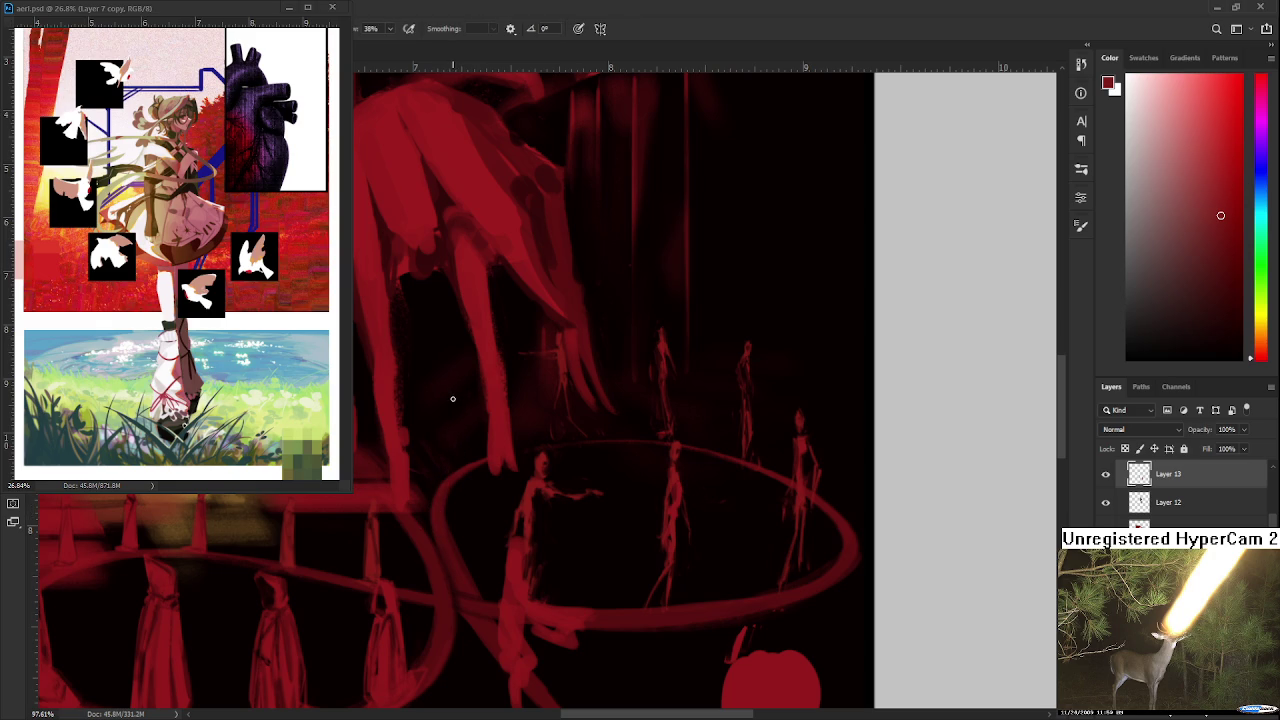
mouse_move(450, 412)
mouse_down()
mouse_move(451, 397)
mouse_move(443, 452)
mouse_up()
key(e)
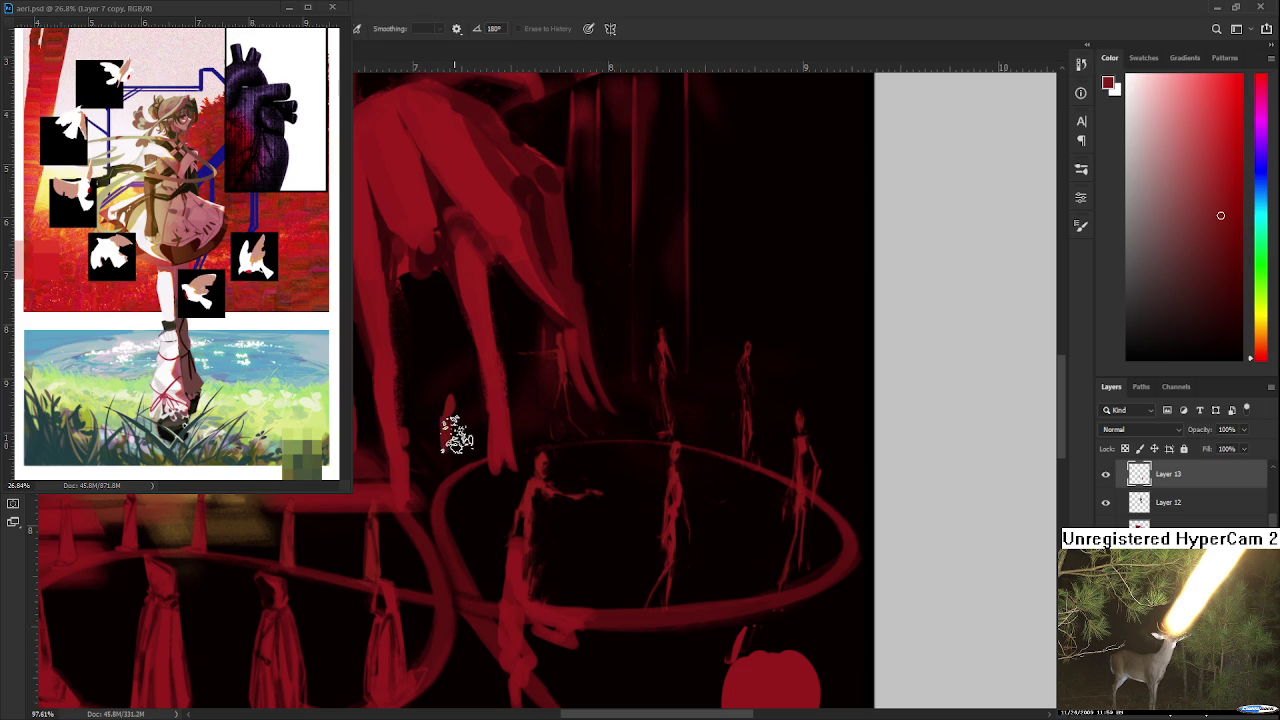
key(bracketleft)
key(bracketleft)
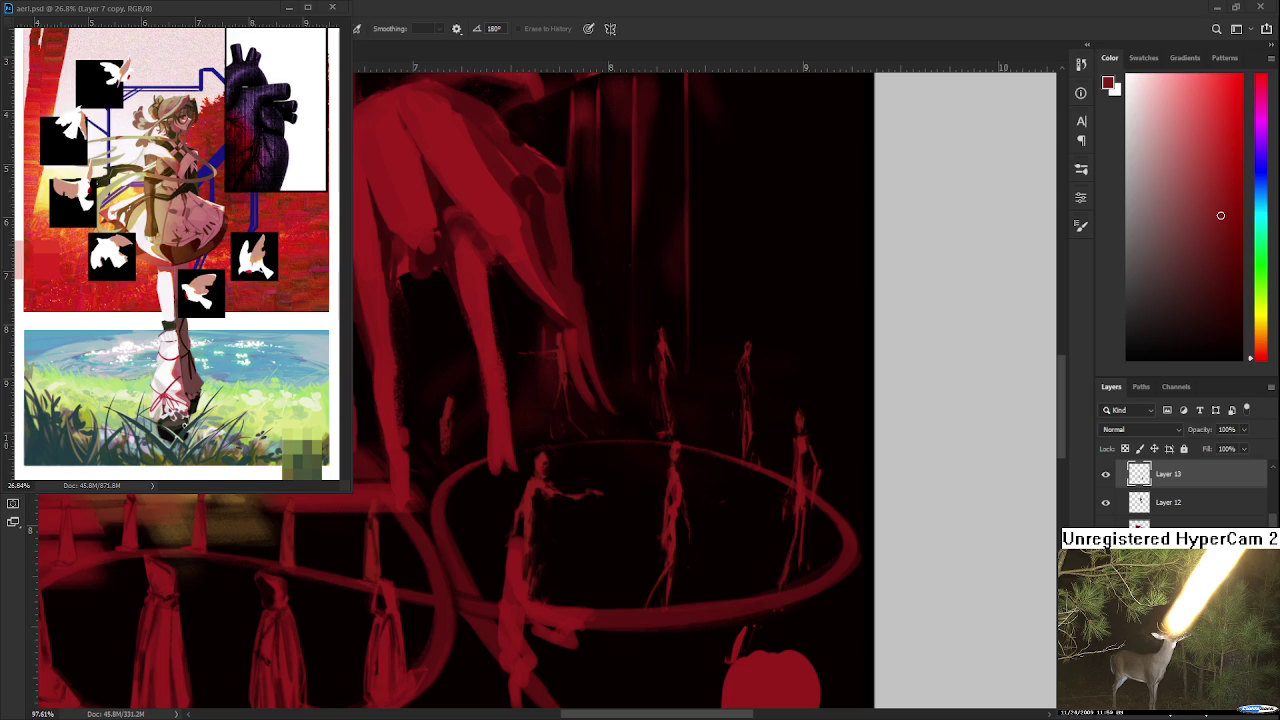
Step: Paint and erase the thin figure at the ring's left edge into a standing silhouette
key(b)
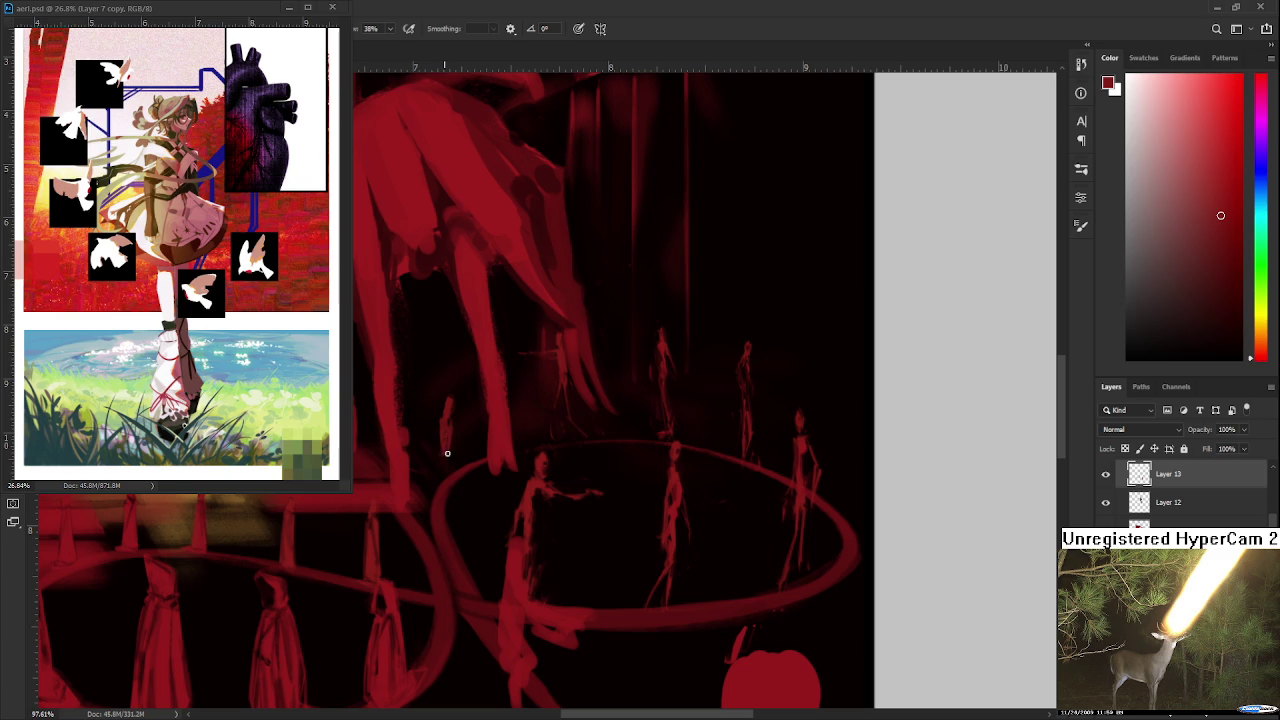
key(e)
key(b)
key(e)
key(b)
key(e)
key(b)
key(e)
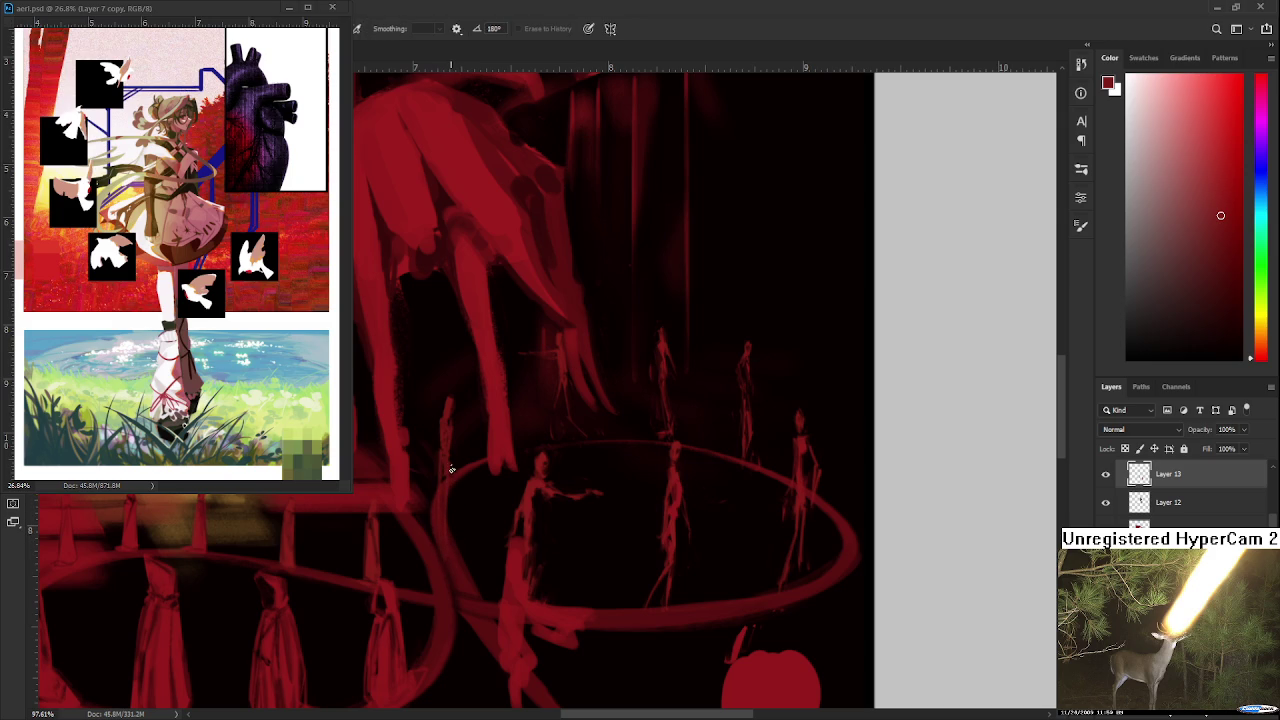
key(b)
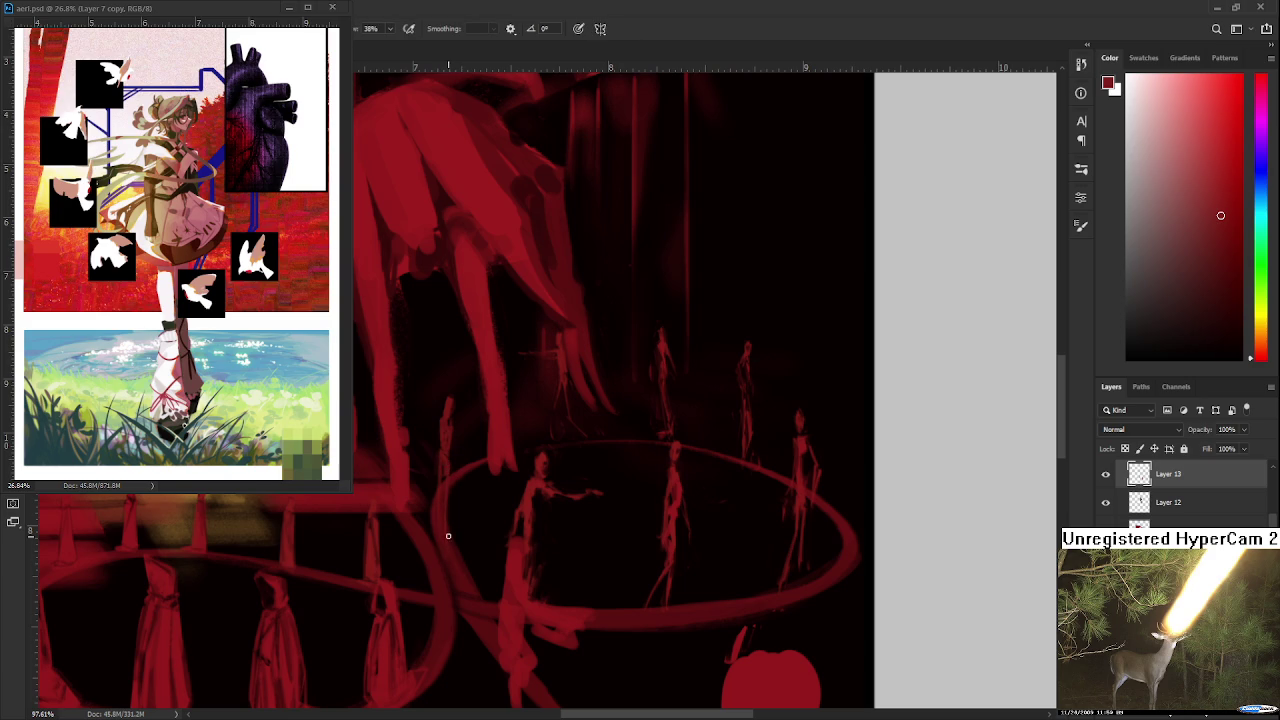
key(e)
Step: Lasso the left figure, free-transform it, apply, and deselect
key(l)
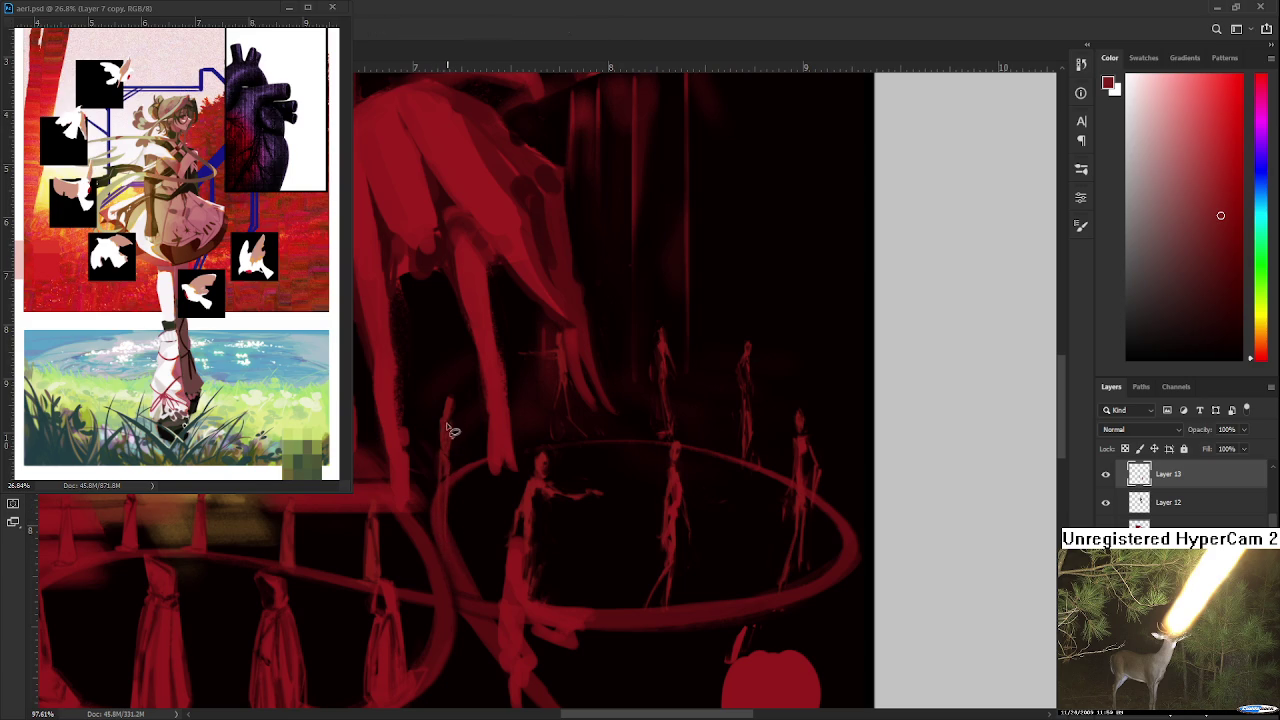
mouse_move(417, 417)
mouse_down()
mouse_move(420, 406)
mouse_move(455, 462)
mouse_move(454, 438)
mouse_move(446, 445)
mouse_up()
key(ctrl+t)
key(Return)
key(ctrl+d)
Step: Refine the figure's body and head with alternating brush and eraser strokes
key(b)
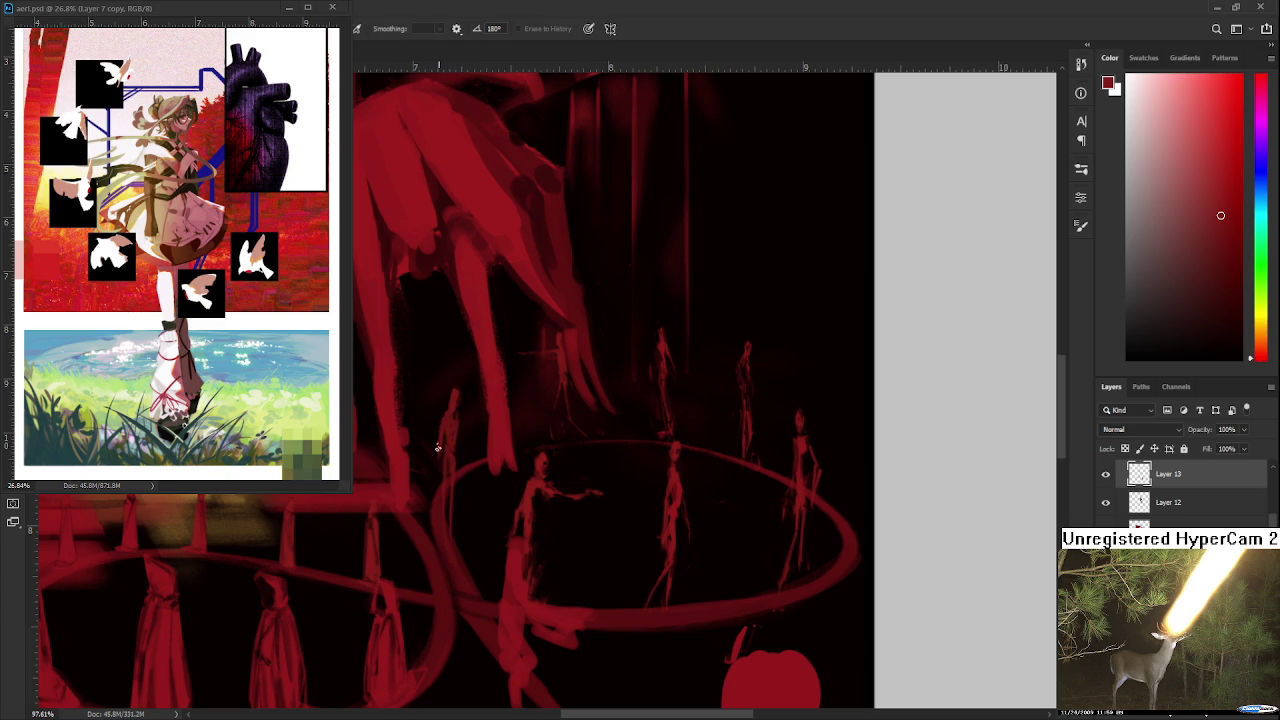
key(e)
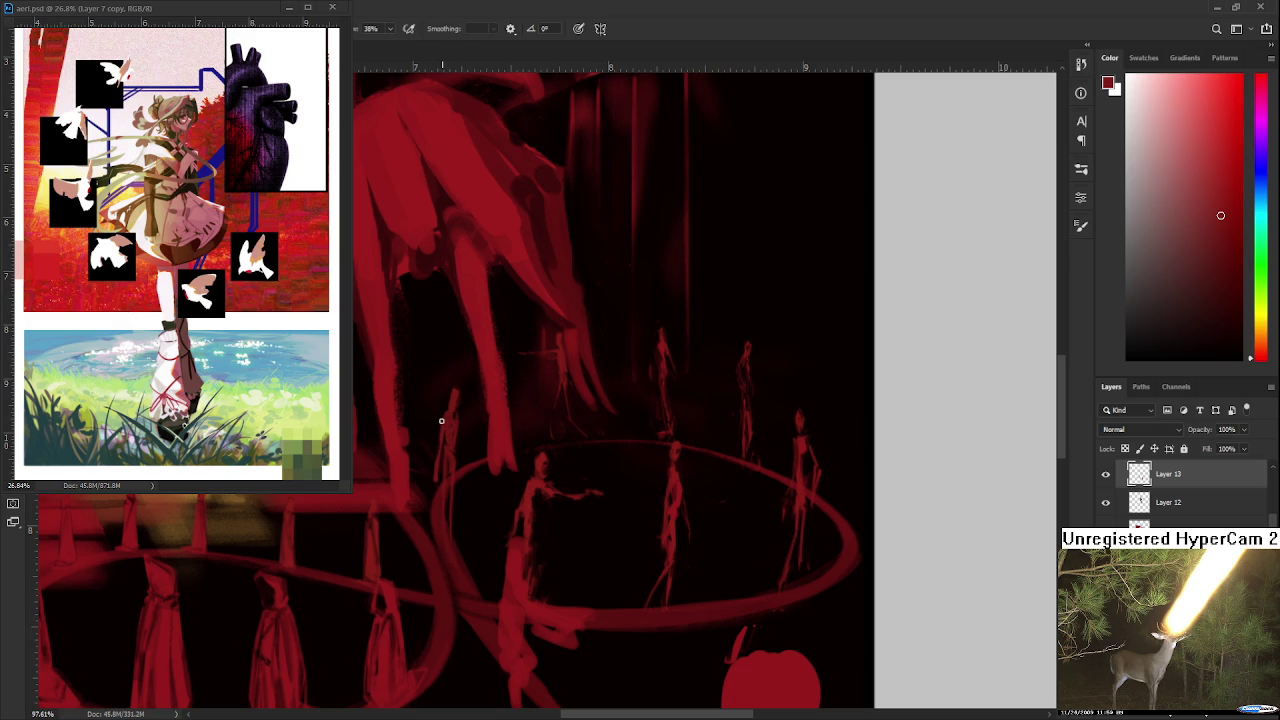
key(b)
key(e)
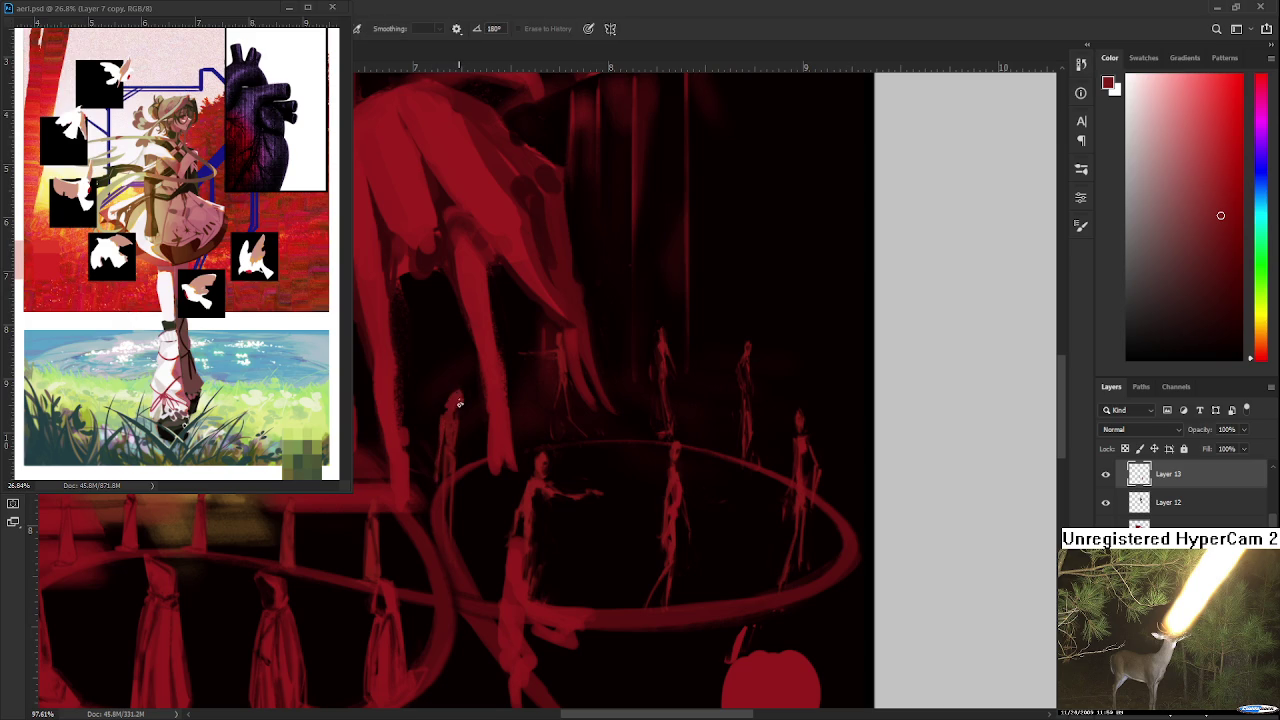
key(b)
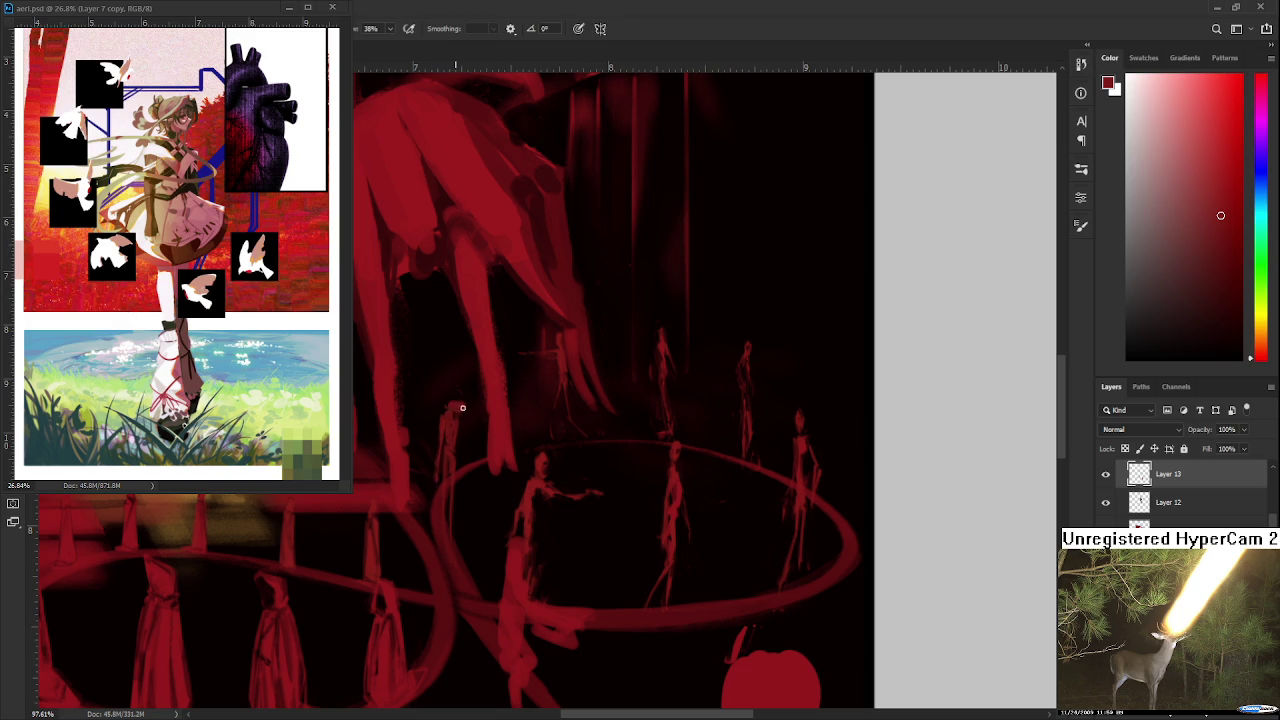
key(e)
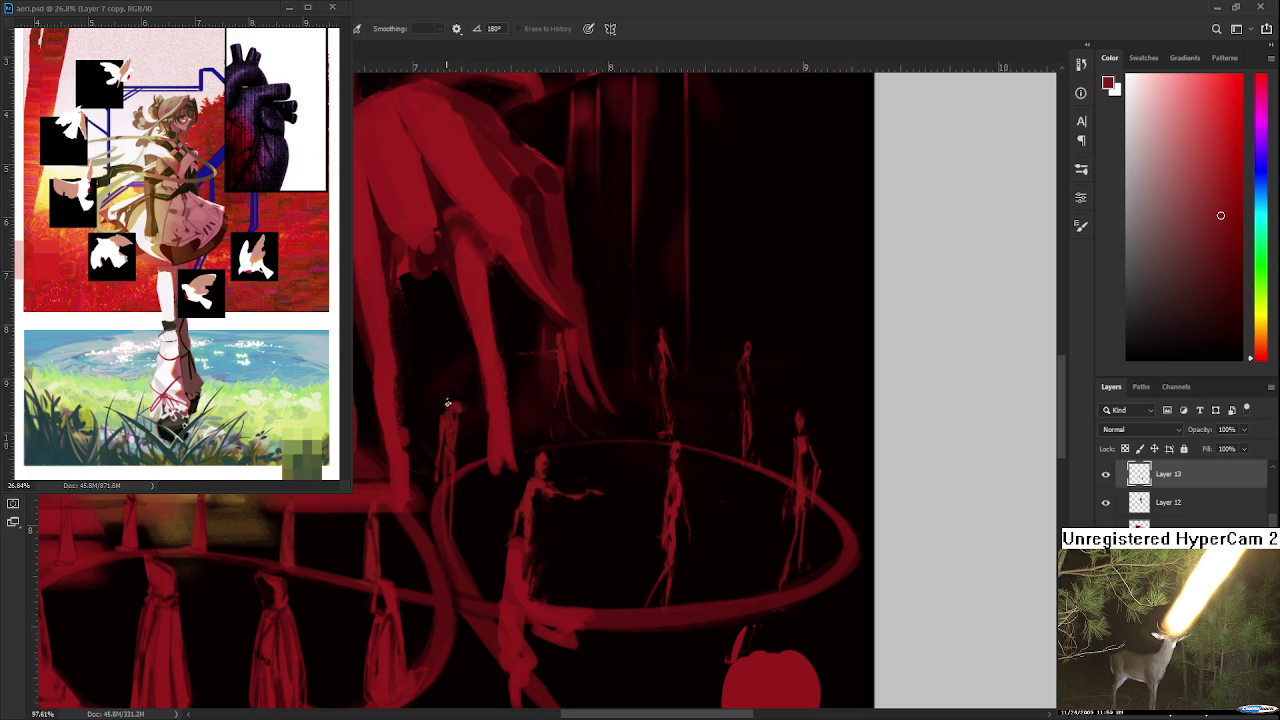
key(b)
key(e)
key(b)
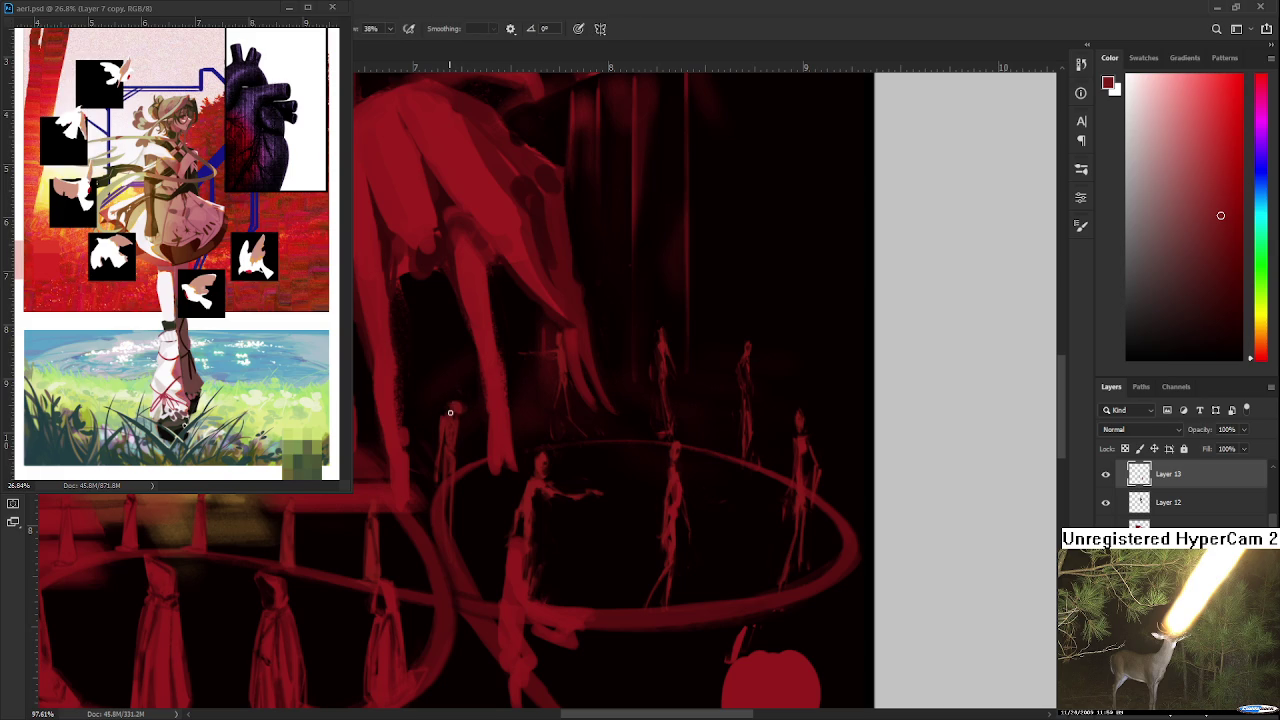
key(e)
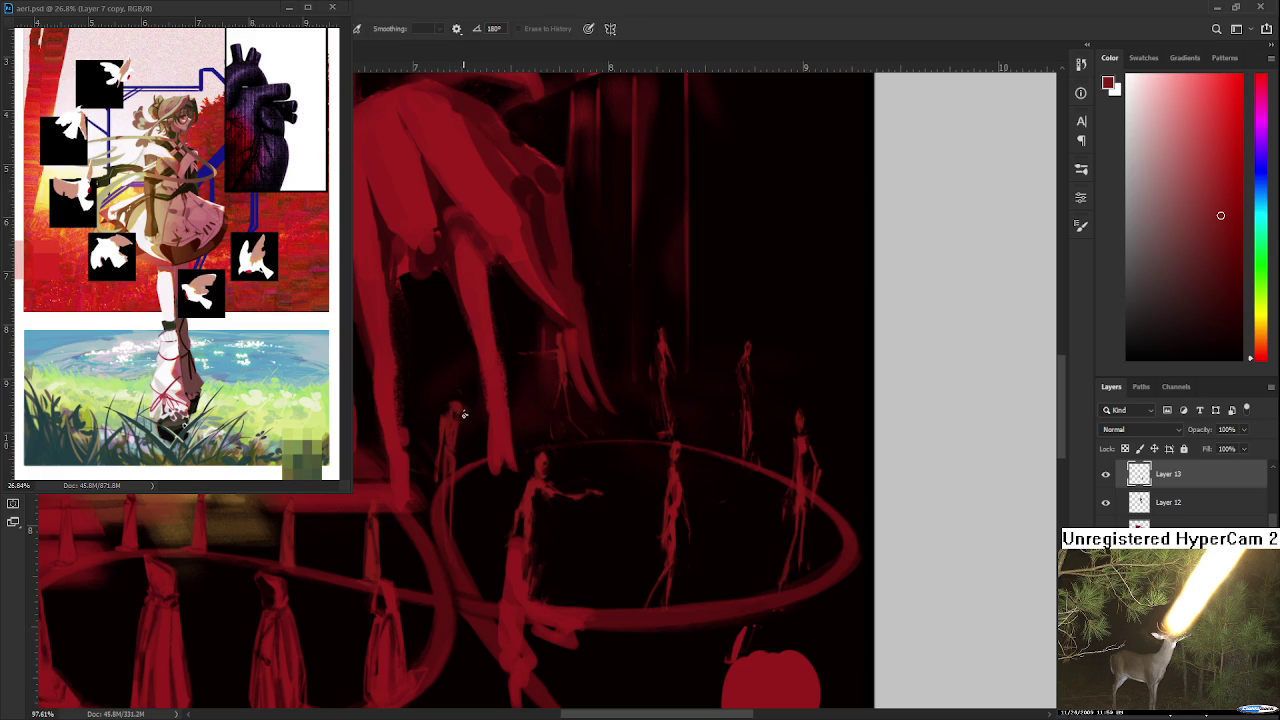
key(b)
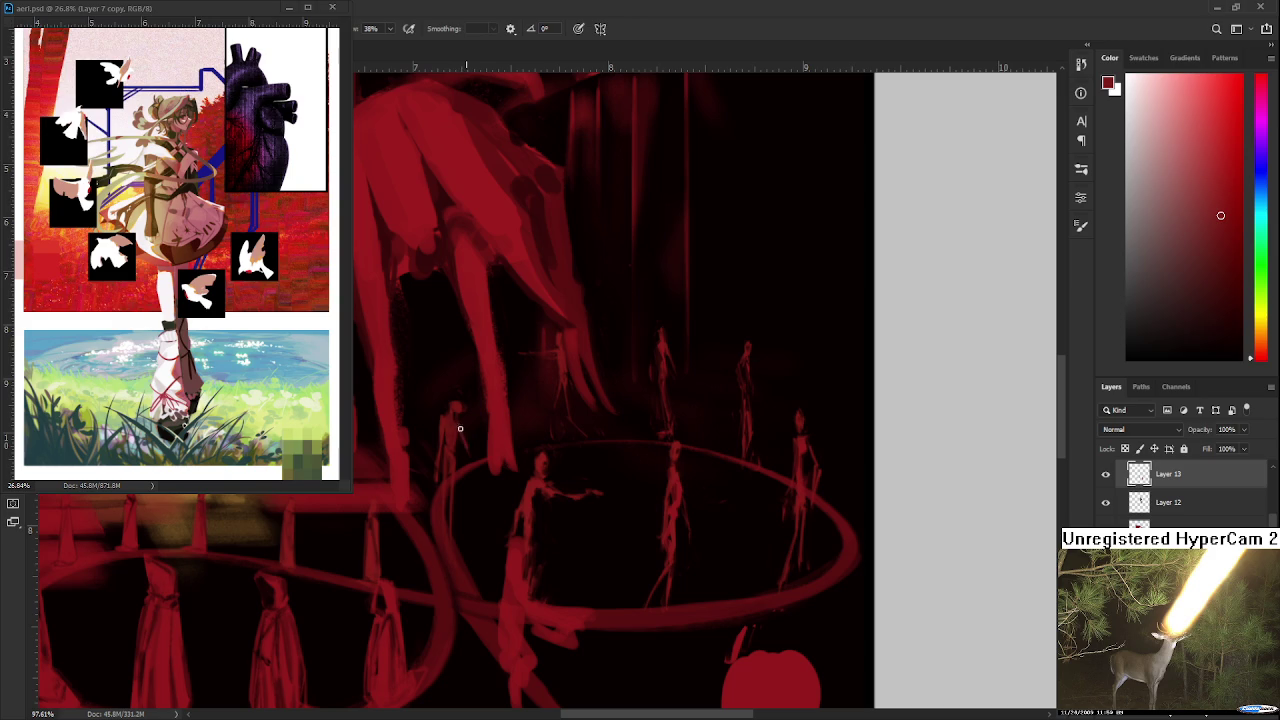
key(e)
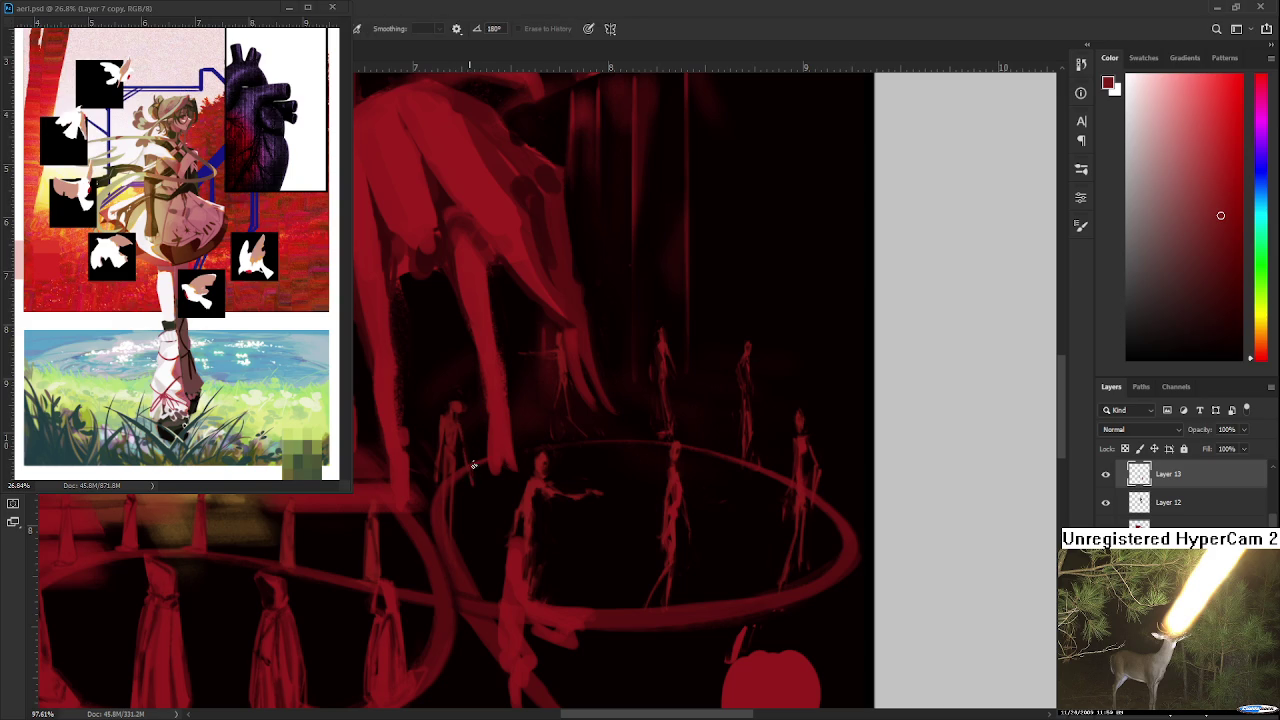
key(b)
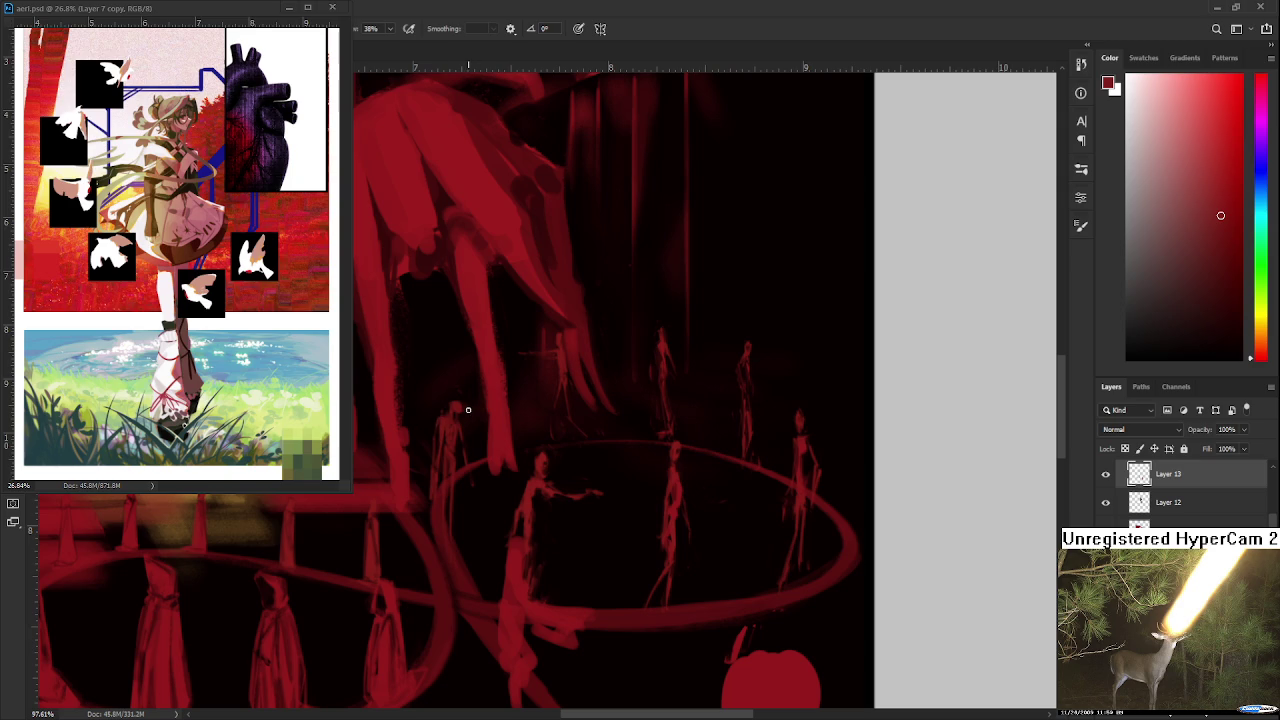
drag(477, 471, 482, 506)
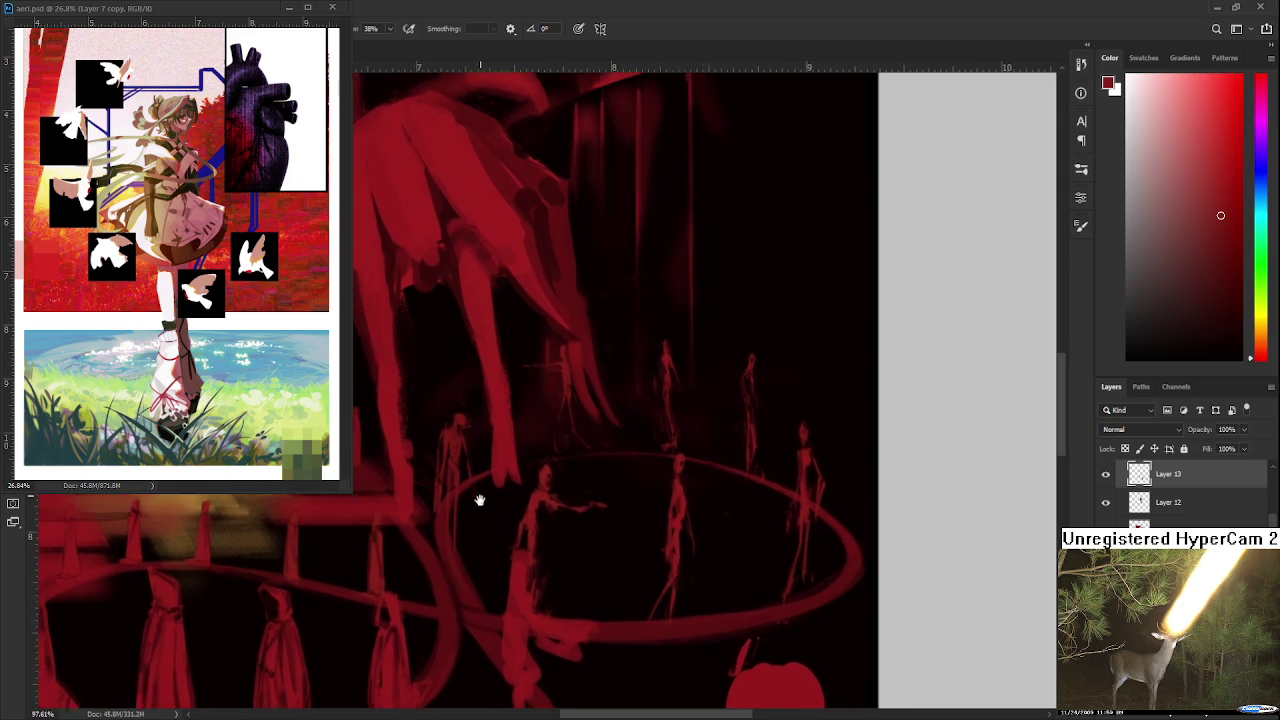
key(e)
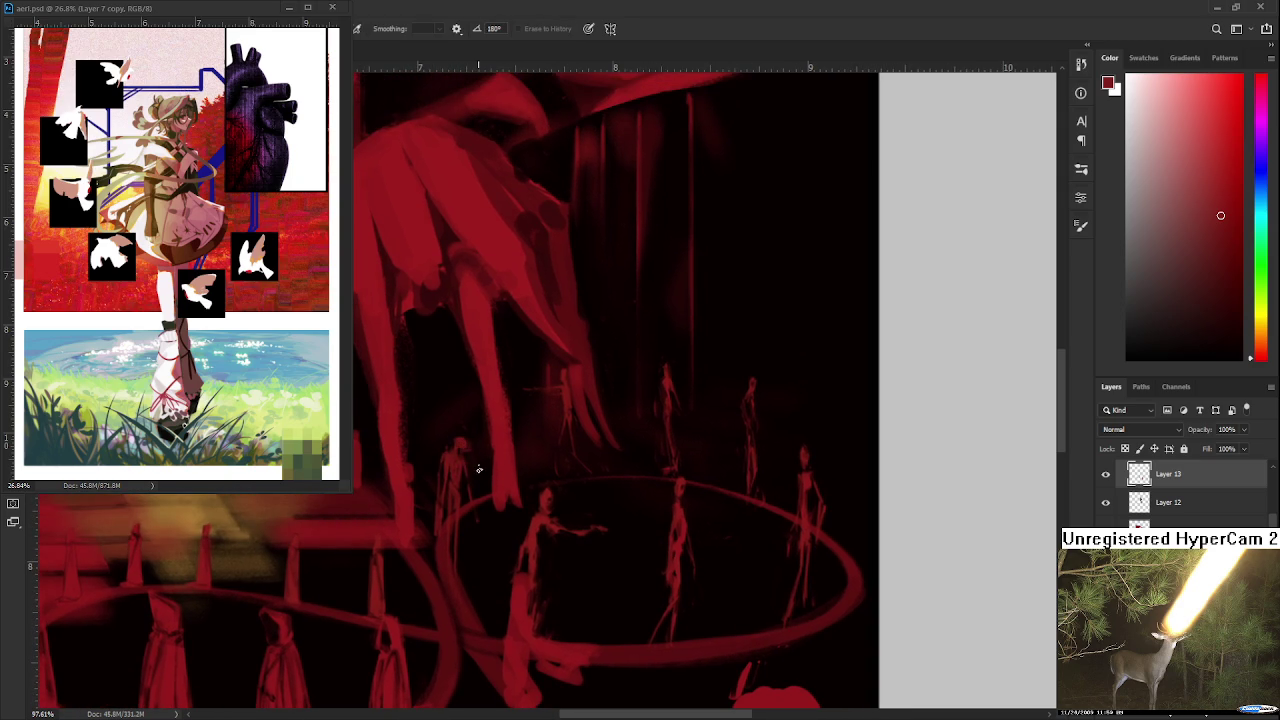
scroll(480, 446, up, 3)
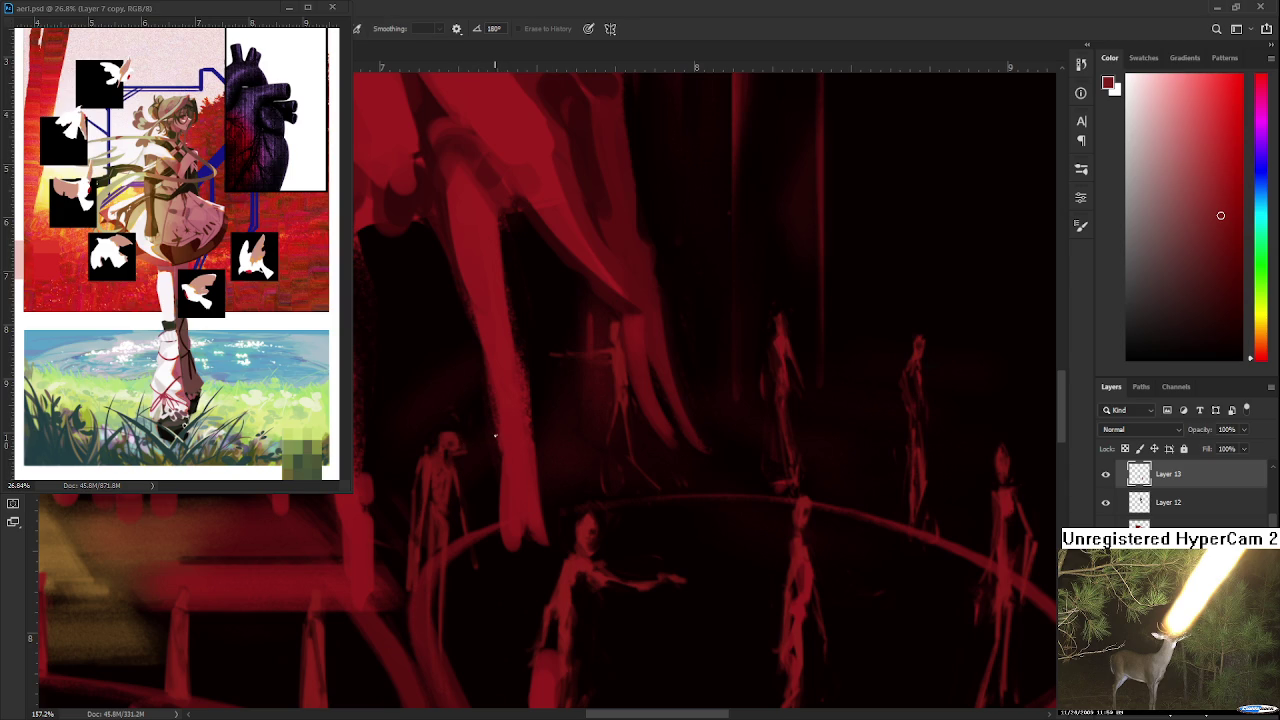
scroll(497, 435, down, 1)
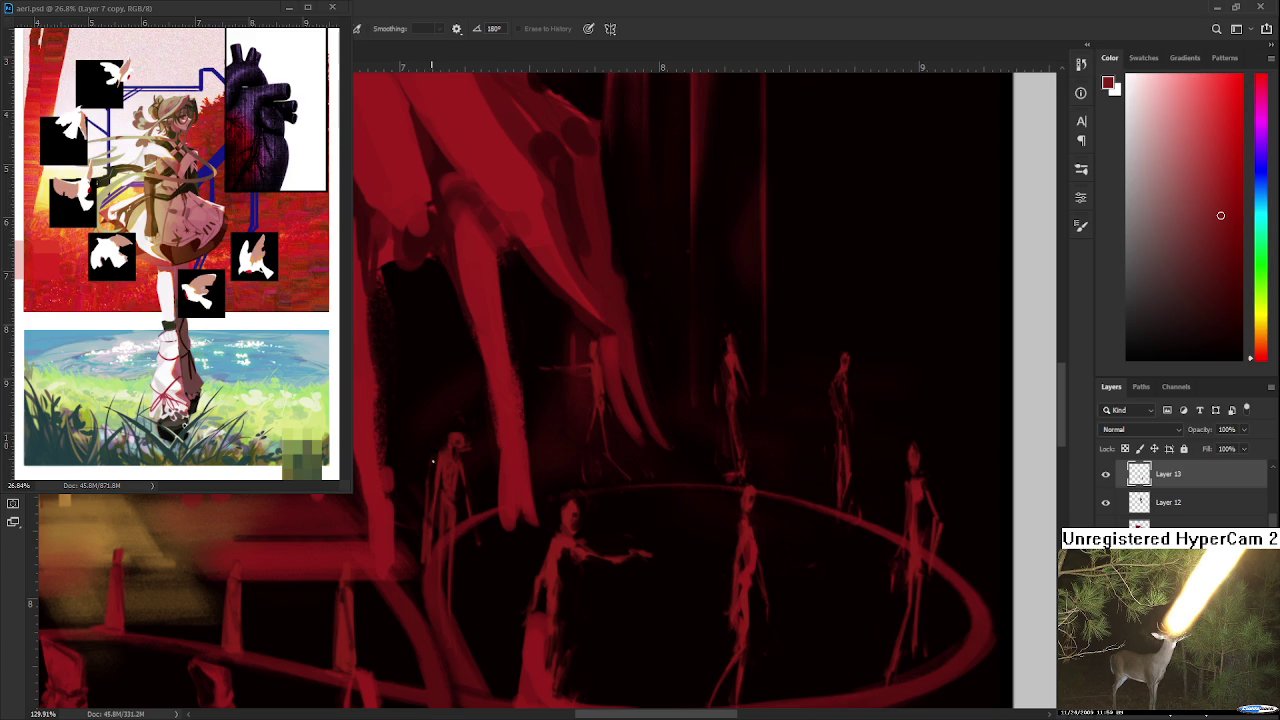
Step: Return to the Brush and zoom out over the painting
key(b)
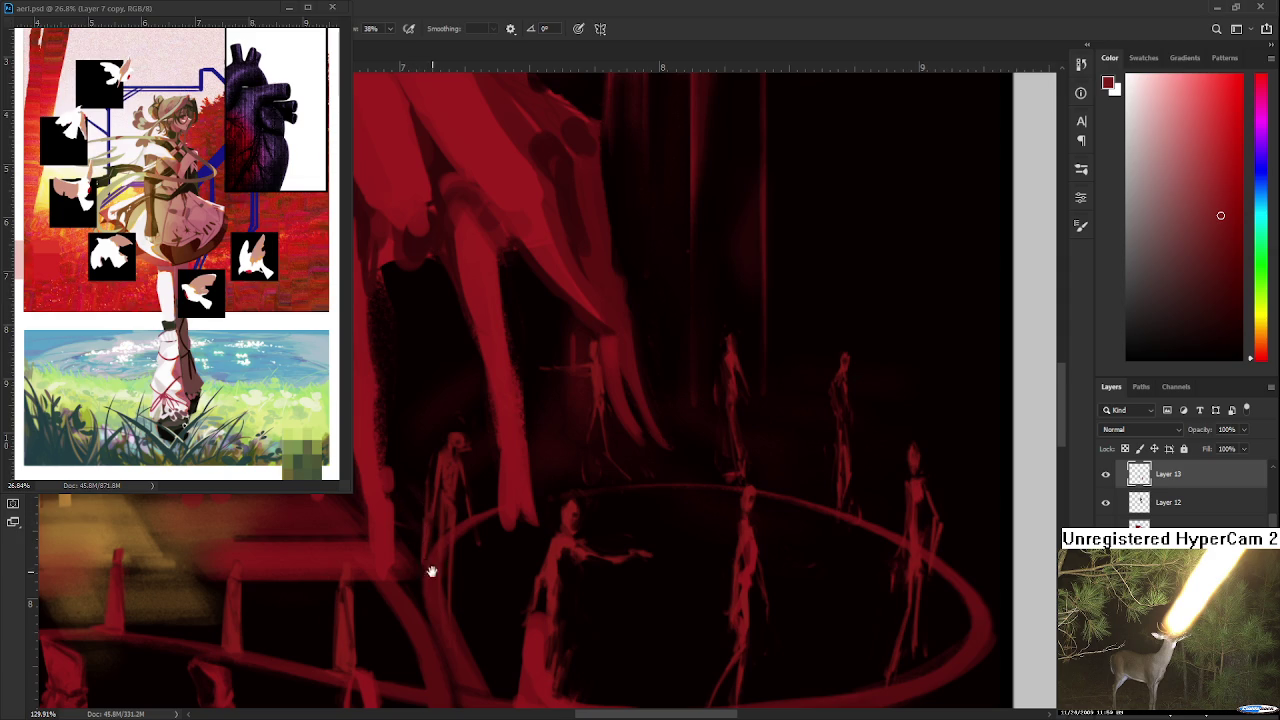
scroll(438, 512, down, 1)
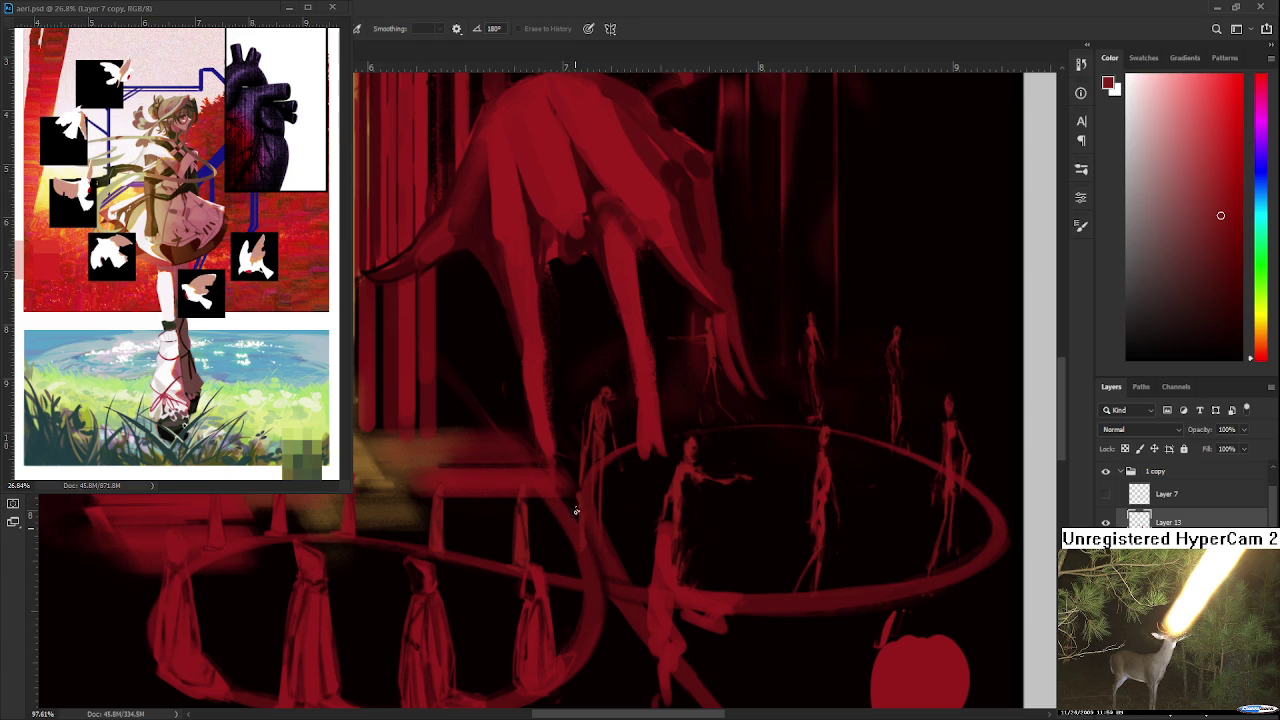
Step: Sample a dark red from the artwork and outline the thin stroke where the rings meet
key(b)
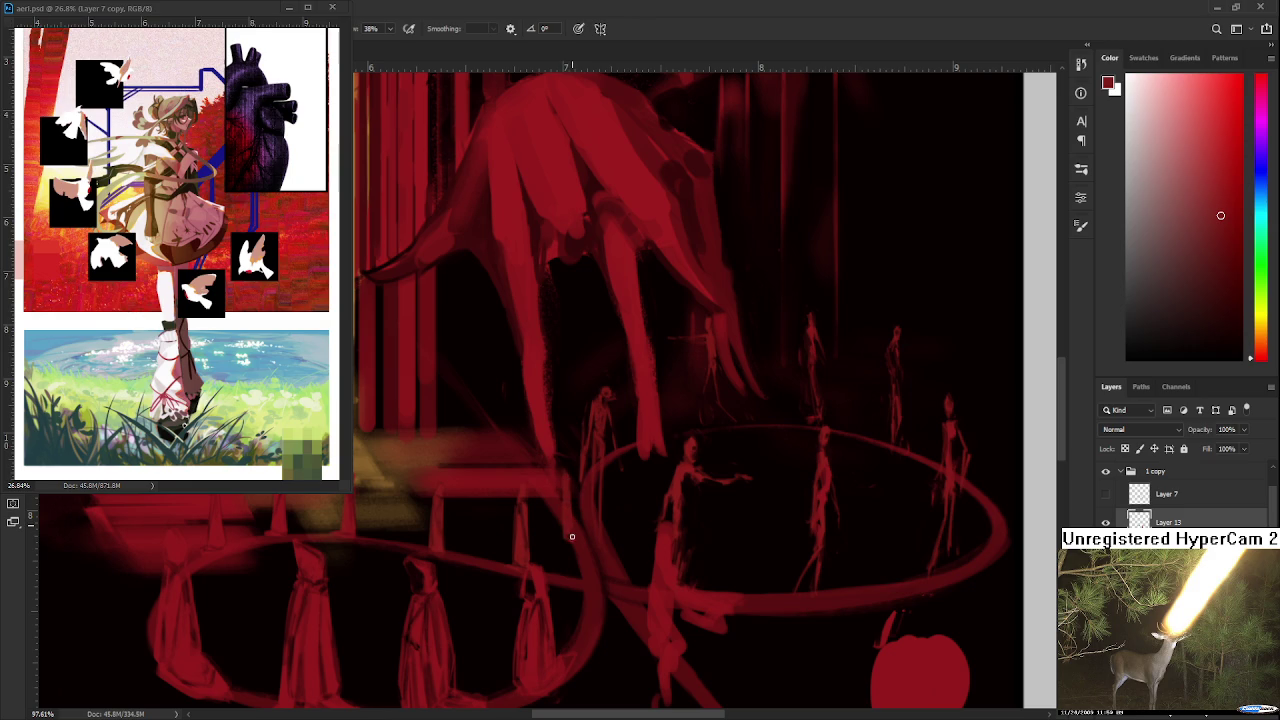
key(e)
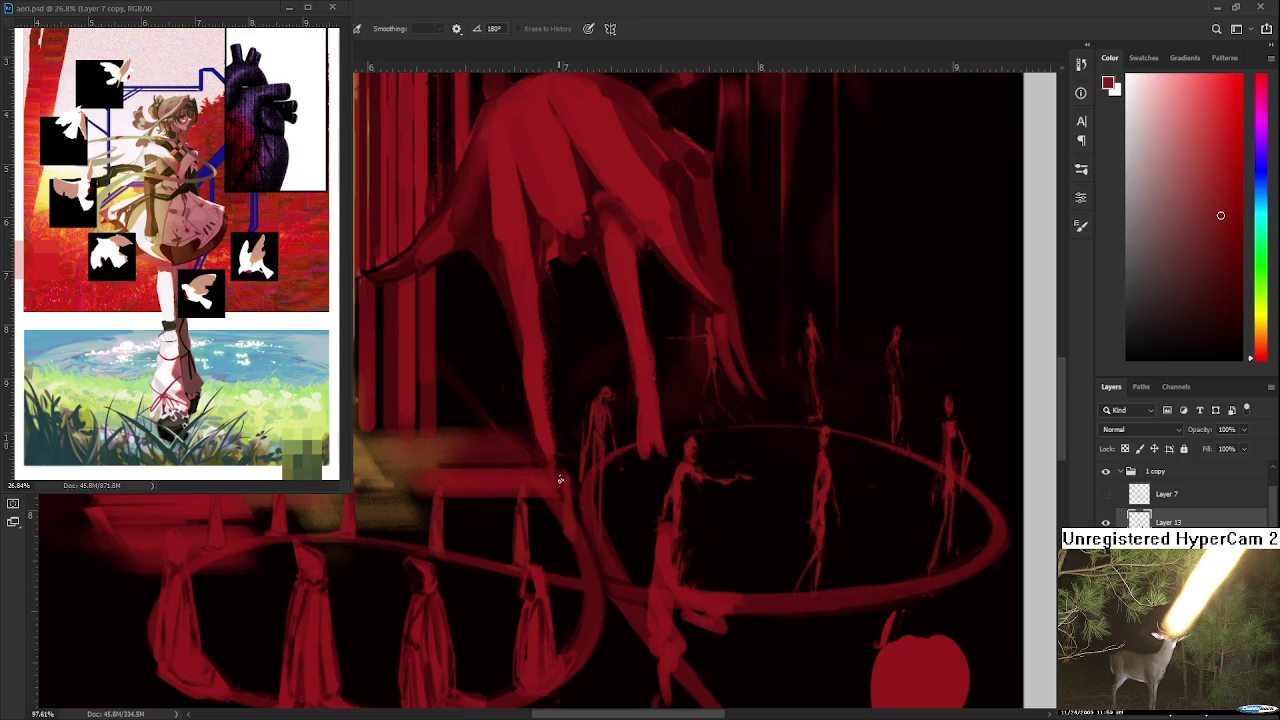
key(b)
alt+click(566, 501)
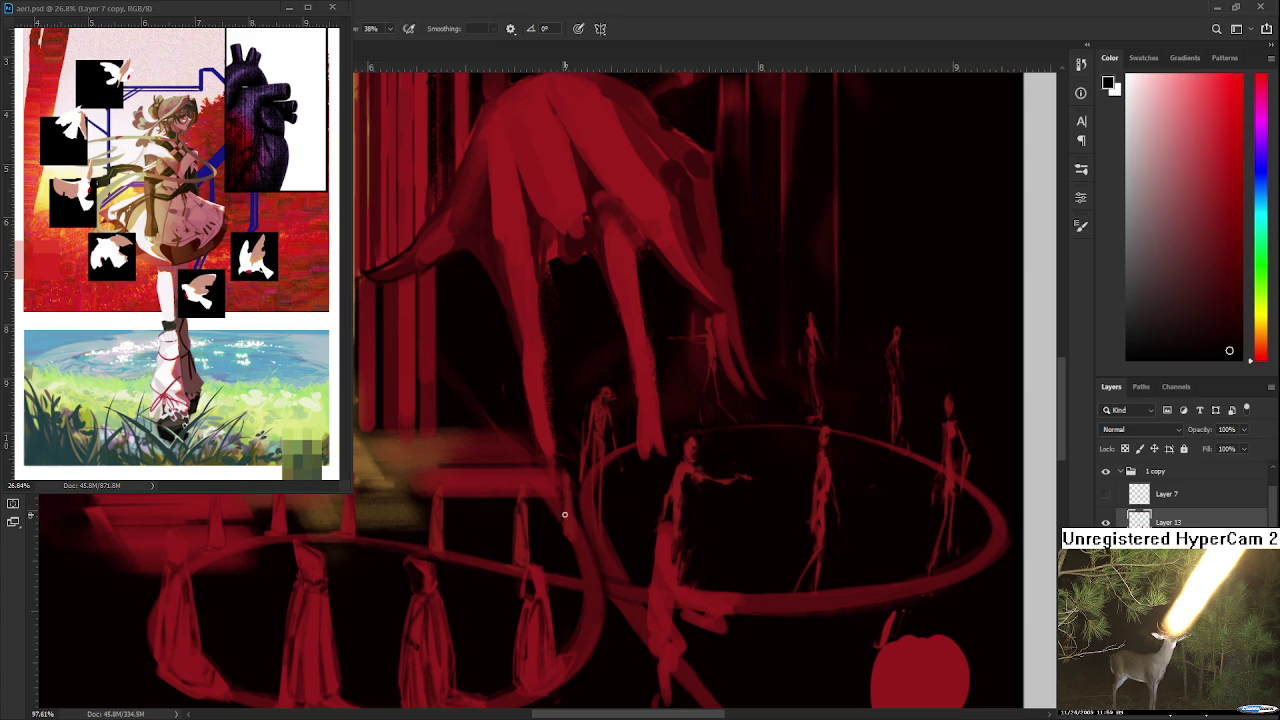
alt+click(566, 520)
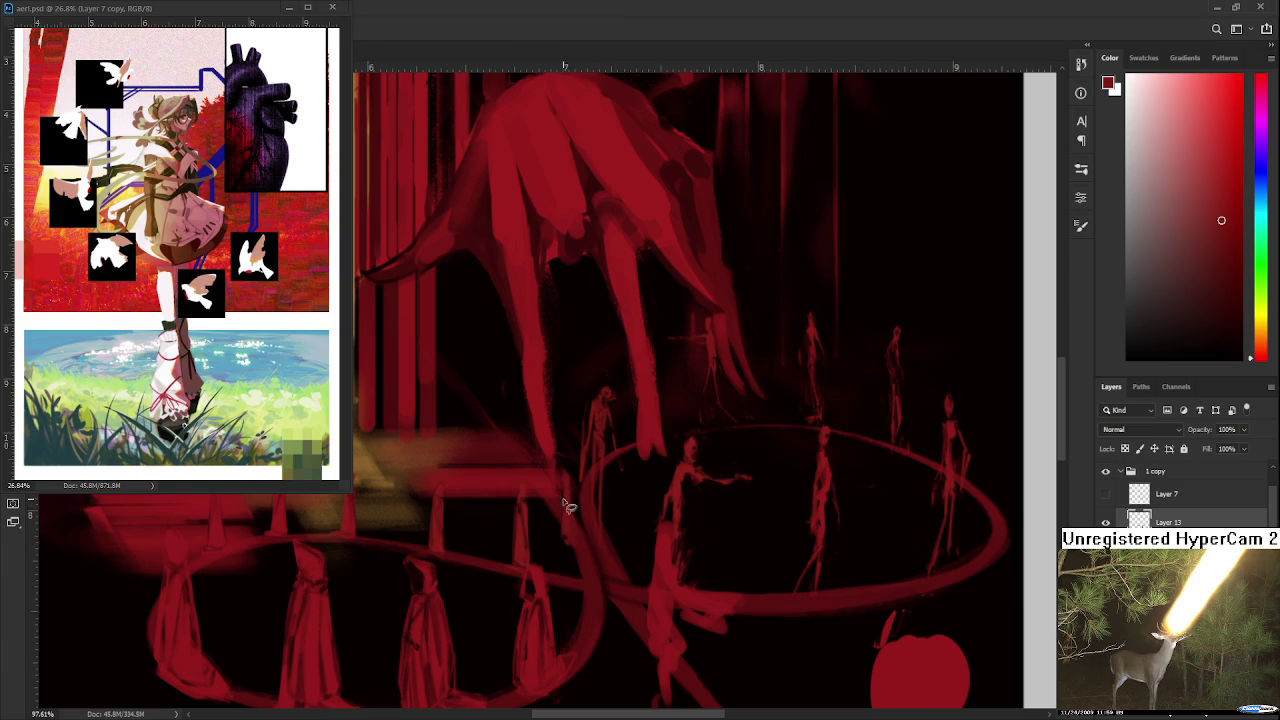
drag(565, 505, 575, 565)
Step: Move the thin stroke where the rings meet up and left, tilting it slightly clockwise
key(ctrl+t)
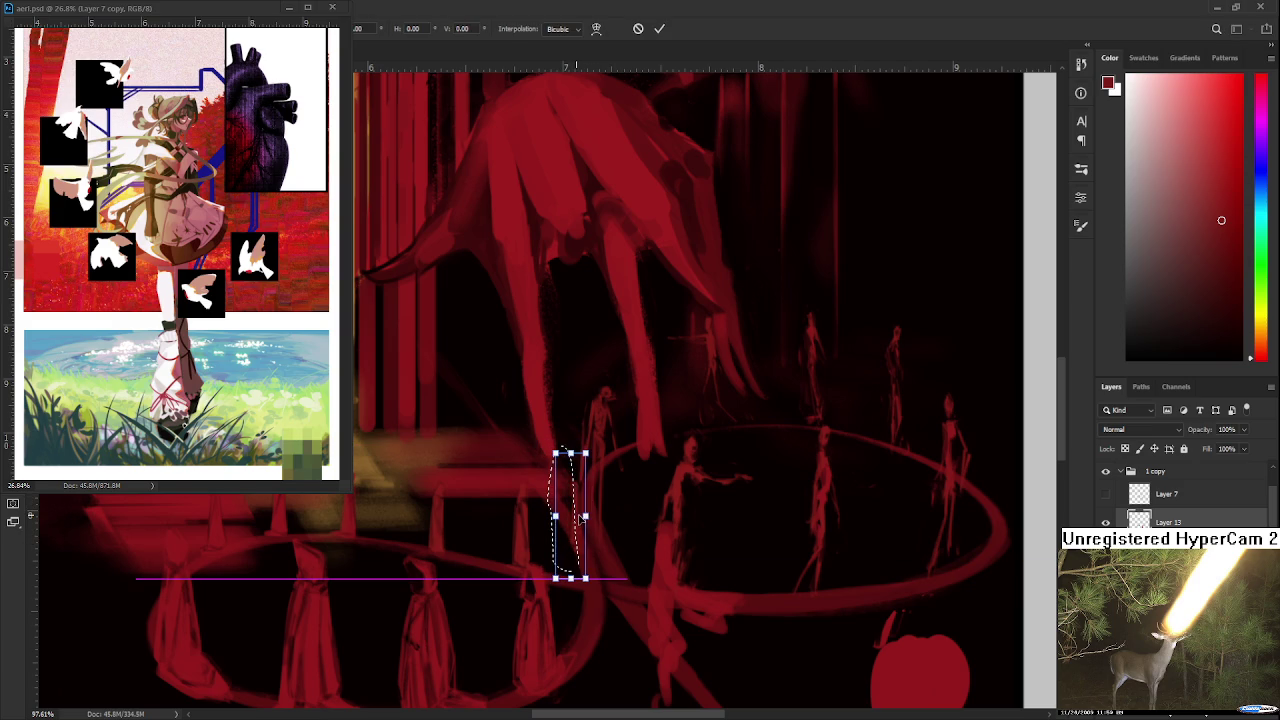
key(Return)
key(ctrl+d)
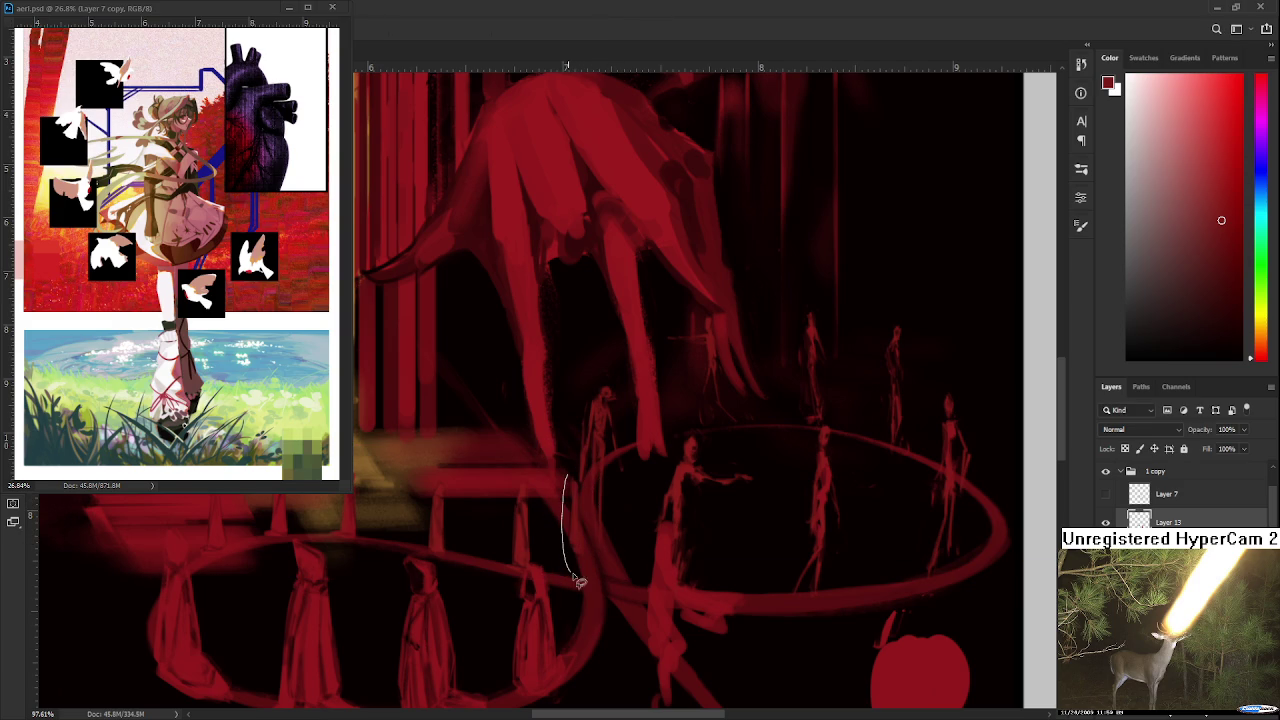
drag(578, 580, 568, 468)
key(ctrl+t)
drag(577, 515, 563, 480)
mouse_move(590, 424)
mouse_down()
mouse_move(601, 438)
mouse_move(594, 421)
mouse_up()
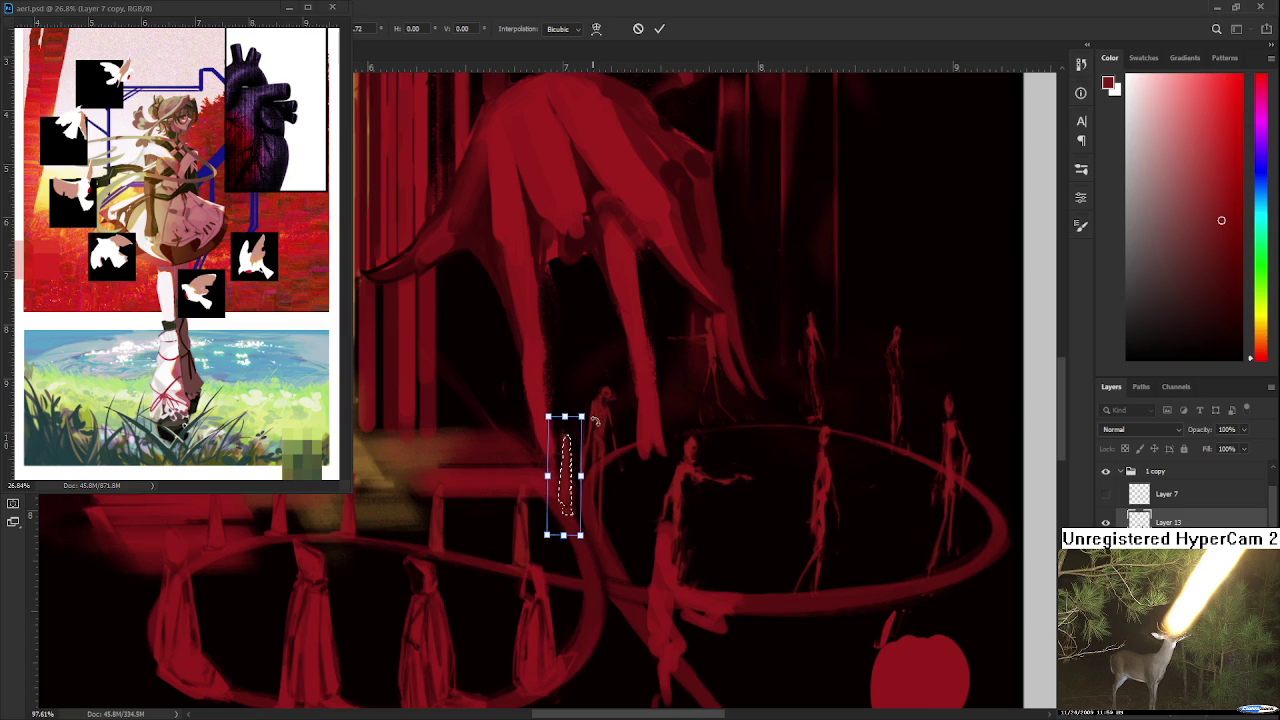
key(Return)
key(ctrl+d)
key(e)
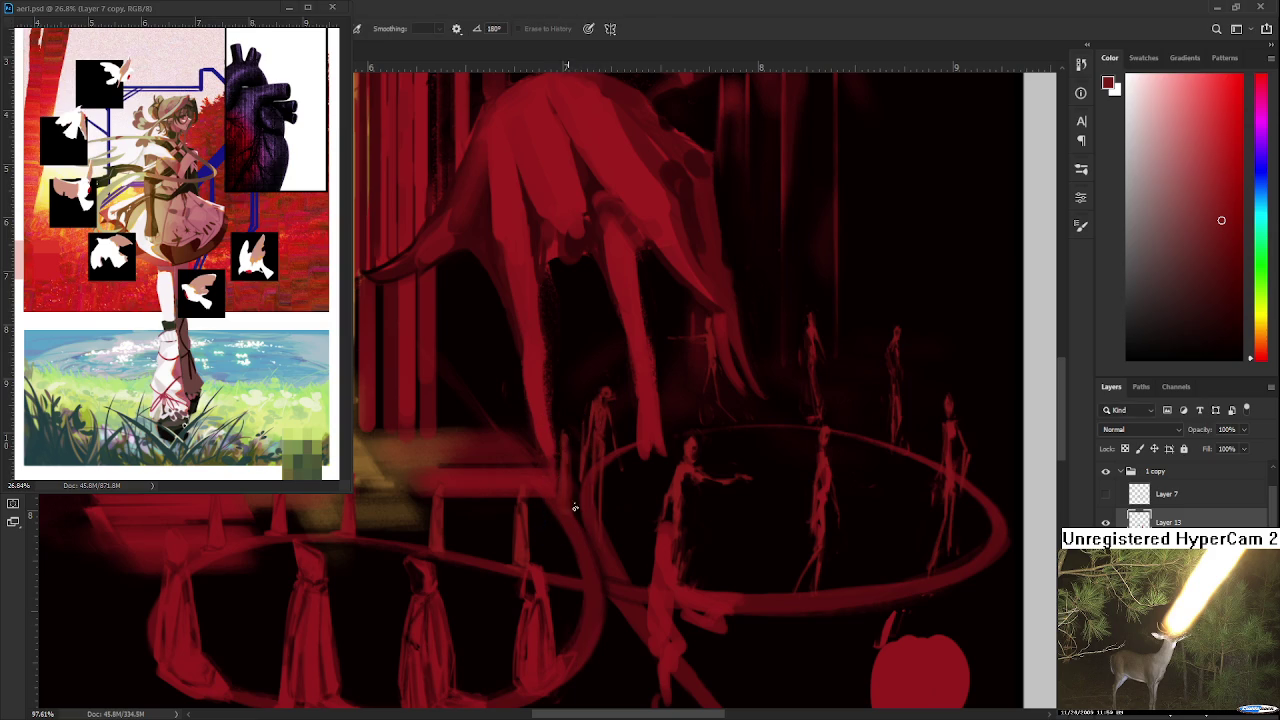
key(b)
key(e)
key(b)
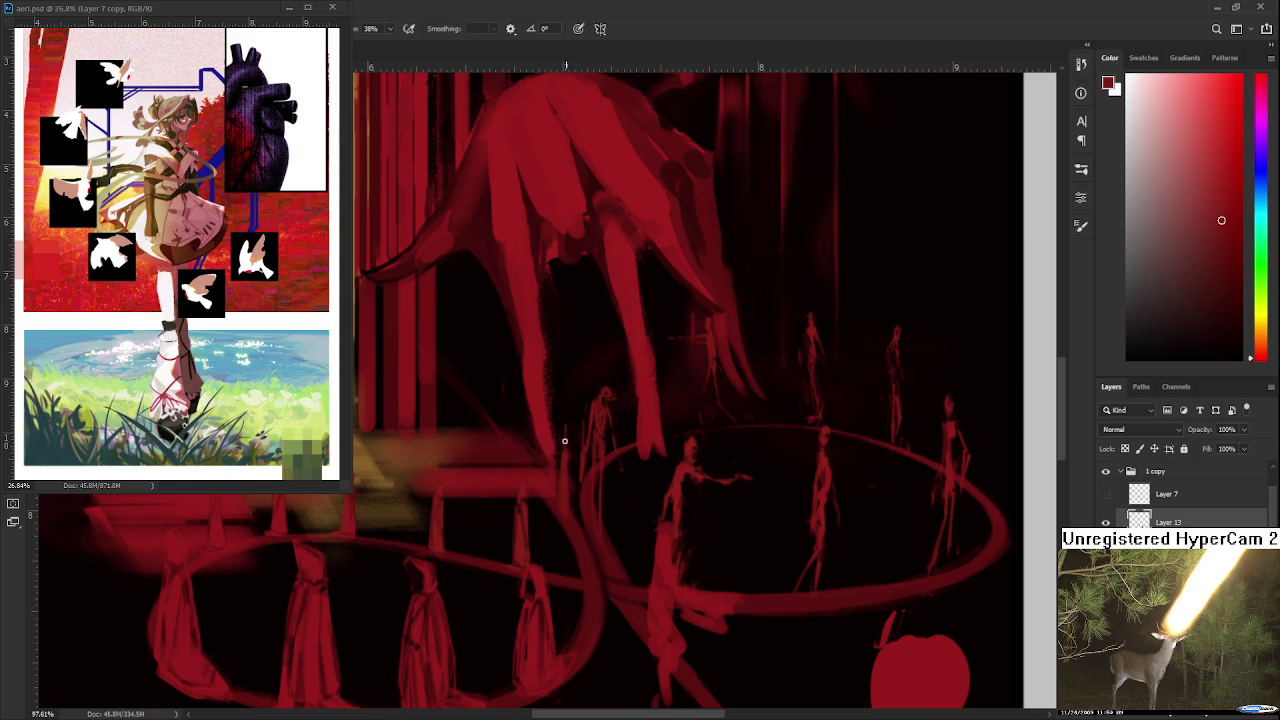
key(e)
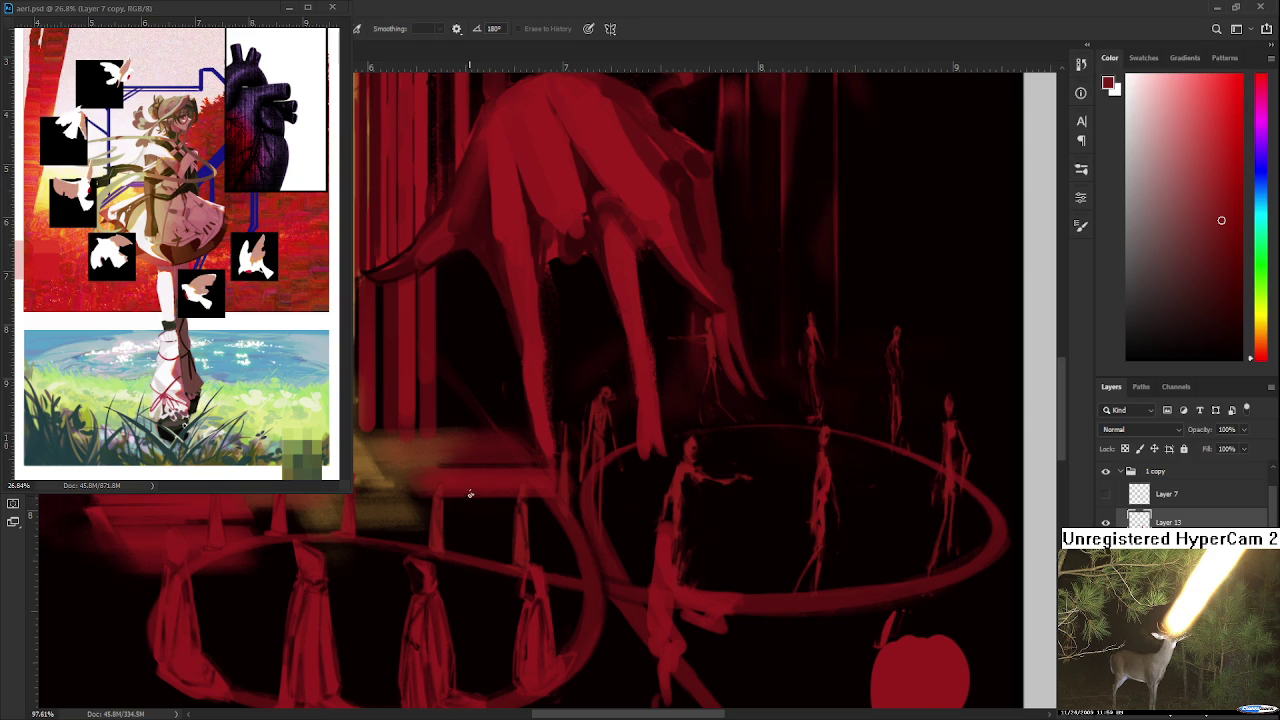
drag(543, 450, 538, 492)
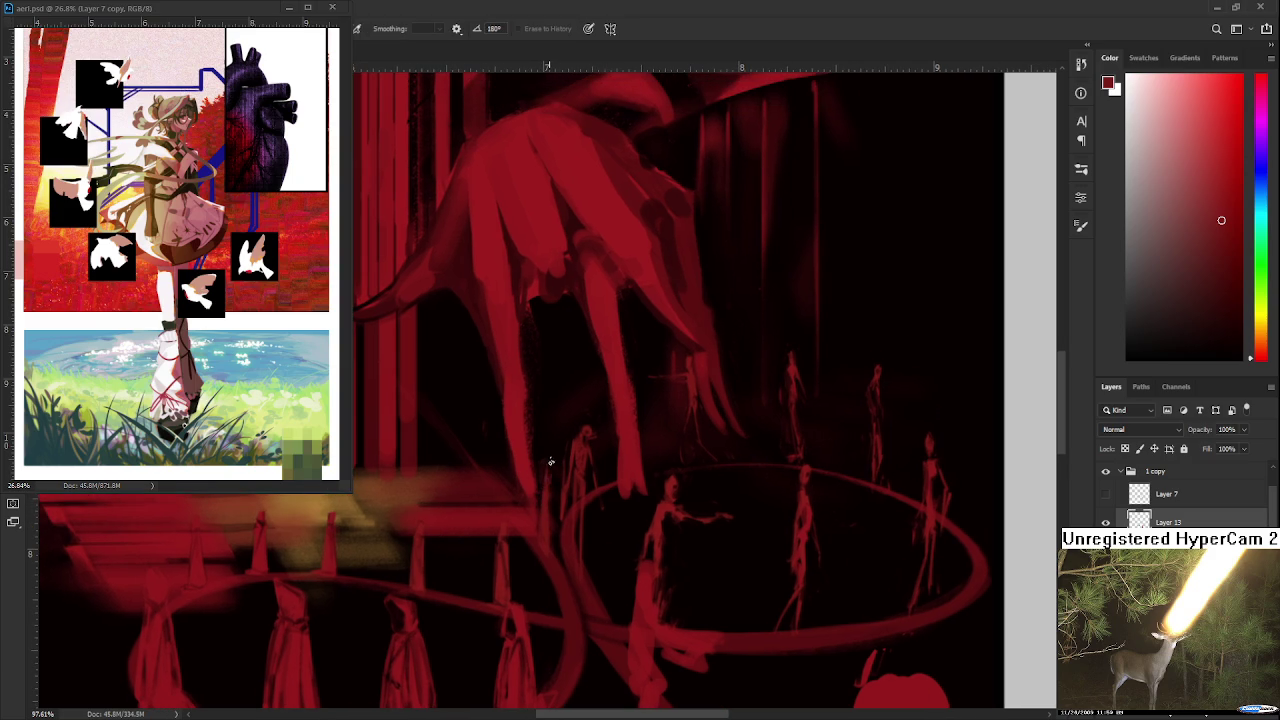
key(e)
mouse_move(549, 451)
mouse_down()
mouse_move(549, 523)
mouse_move(568, 534)
mouse_up()
key(b)
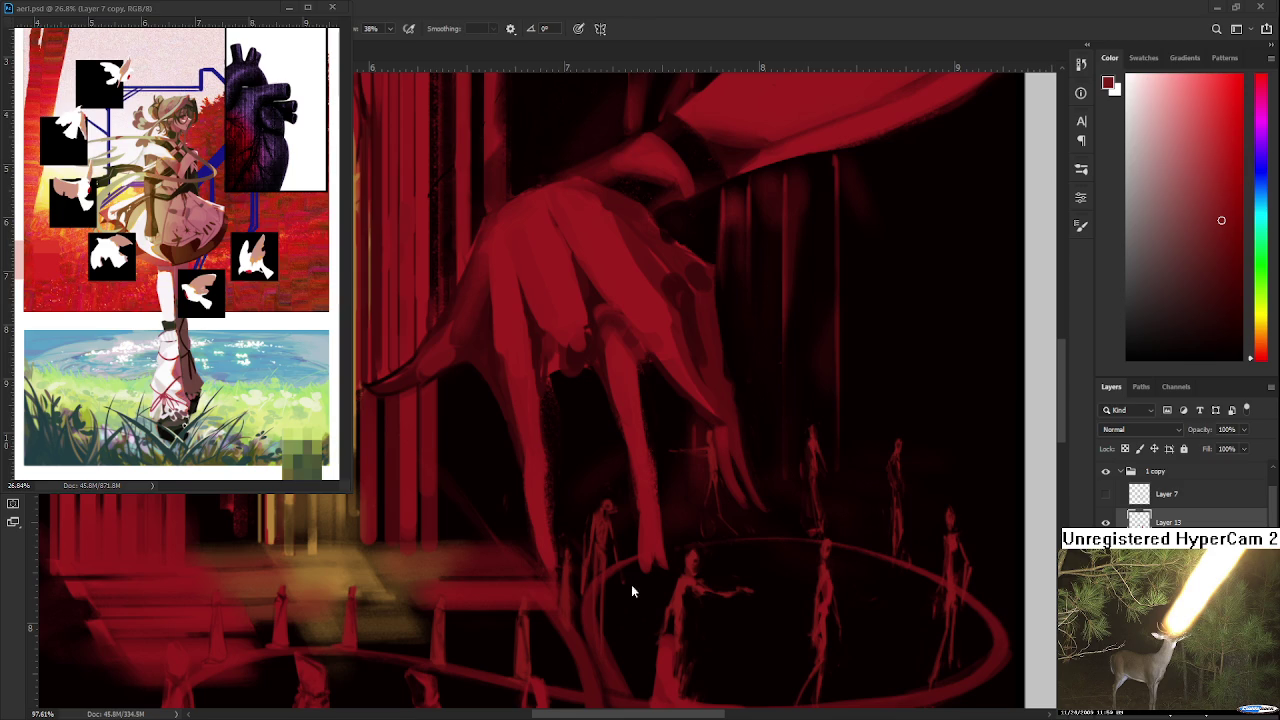
scroll(631, 584, up, 2)
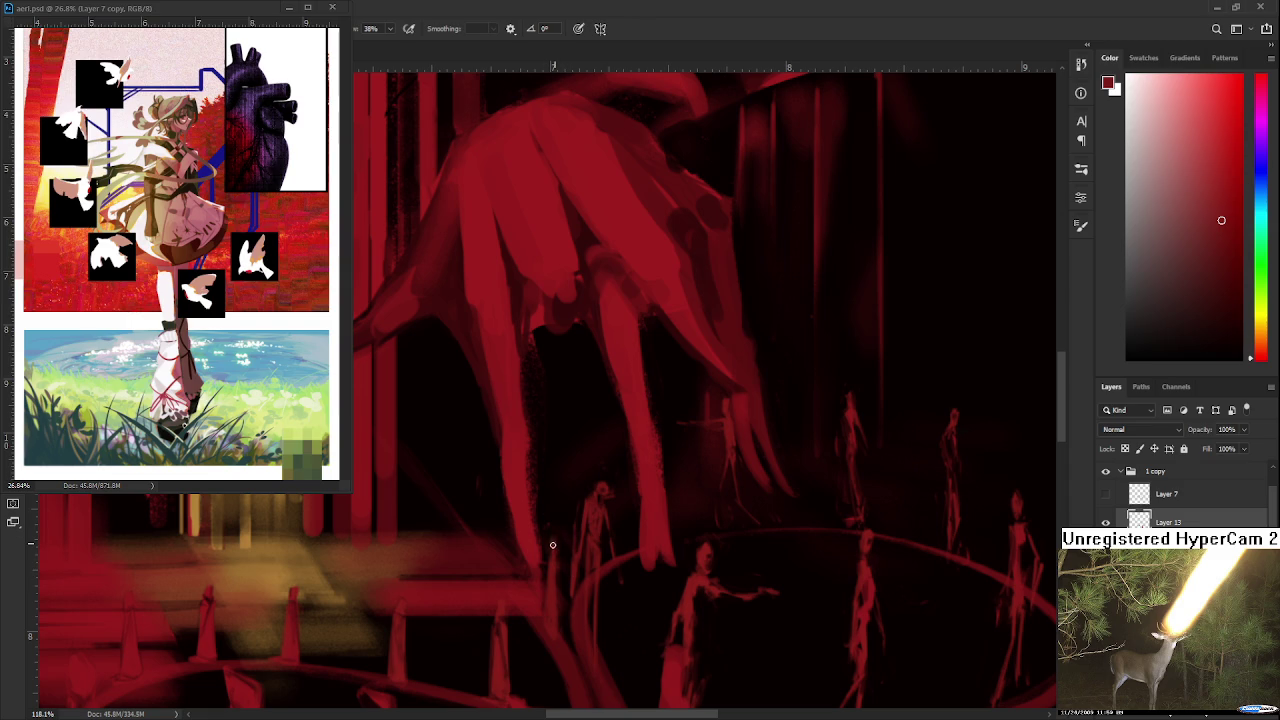
Step: Paint a thin standing figure left of the ring under the hand's lowest fingers, trimming with the eraser
mouse_move(526, 477)
mouse_down()
mouse_move(560, 471)
mouse_move(520, 545)
mouse_up()
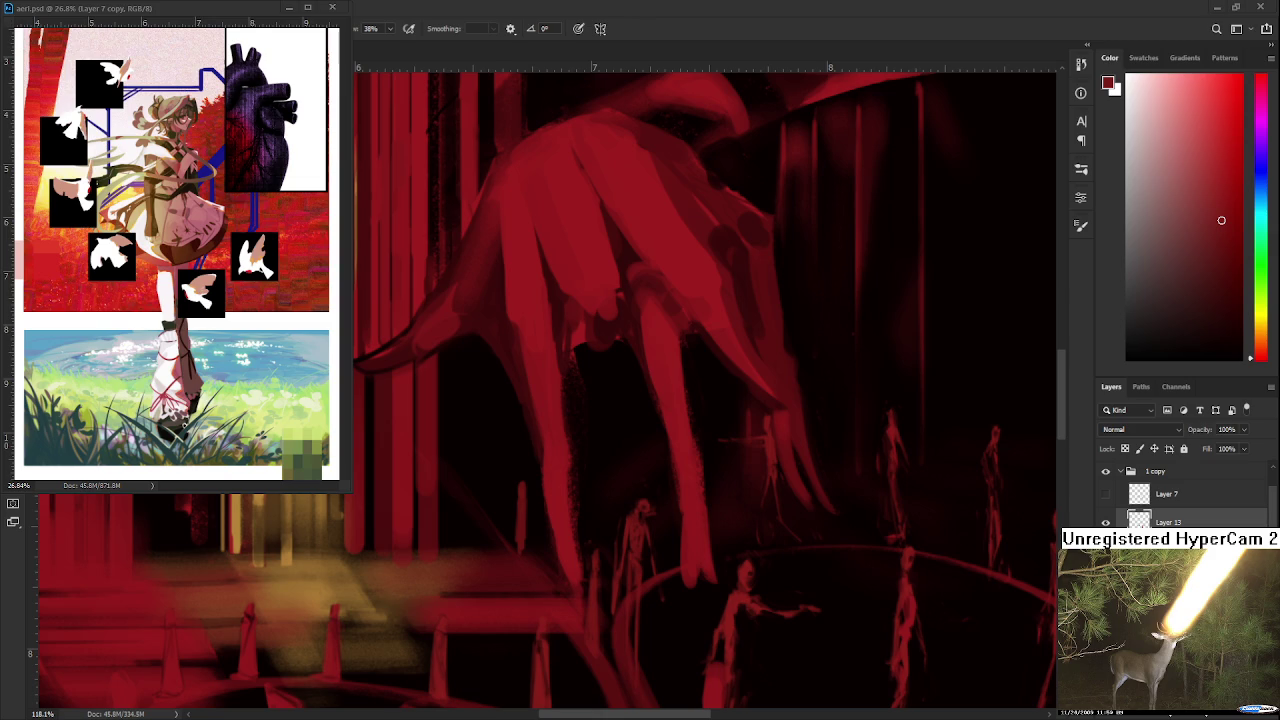
scroll(534, 508, down, 1)
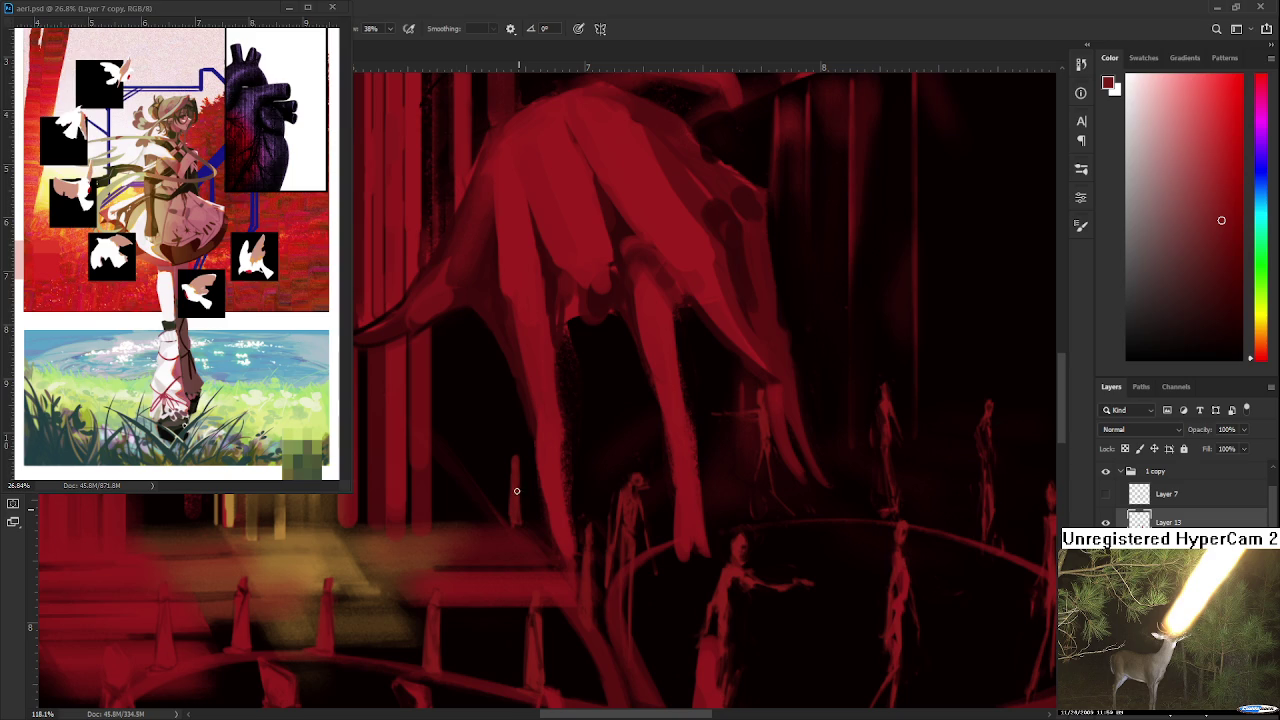
key(e)
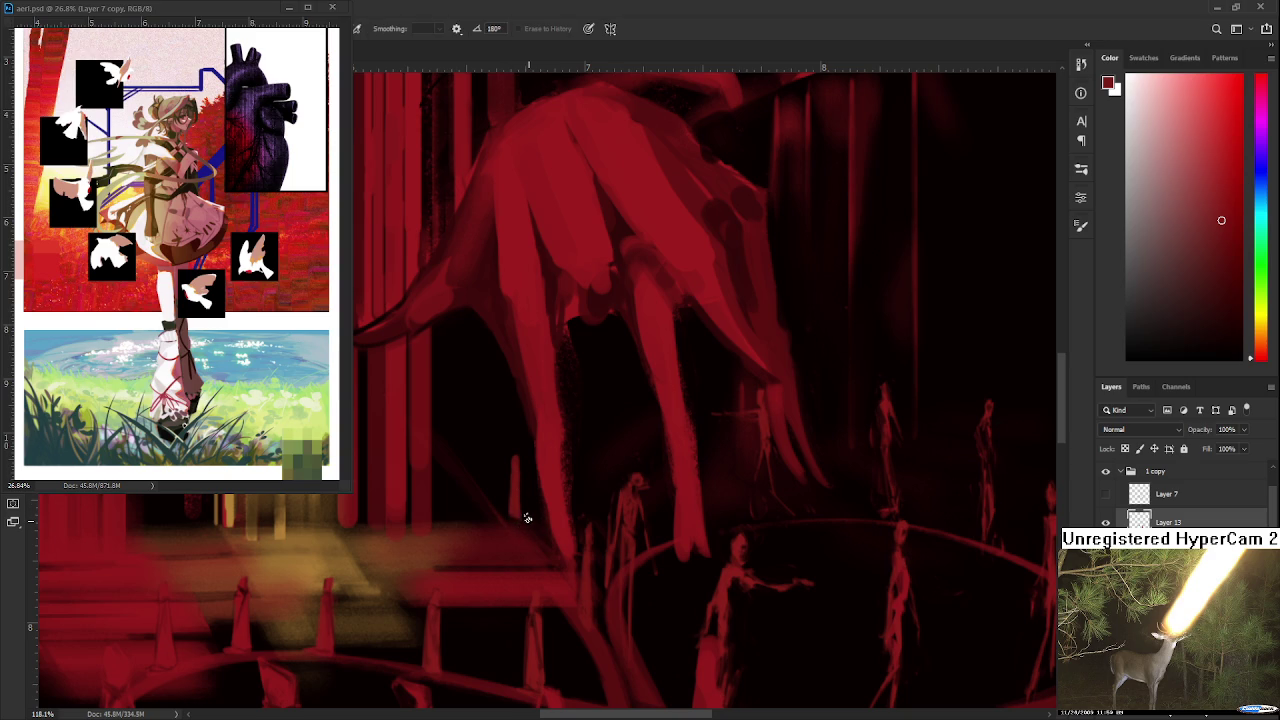
key(b)
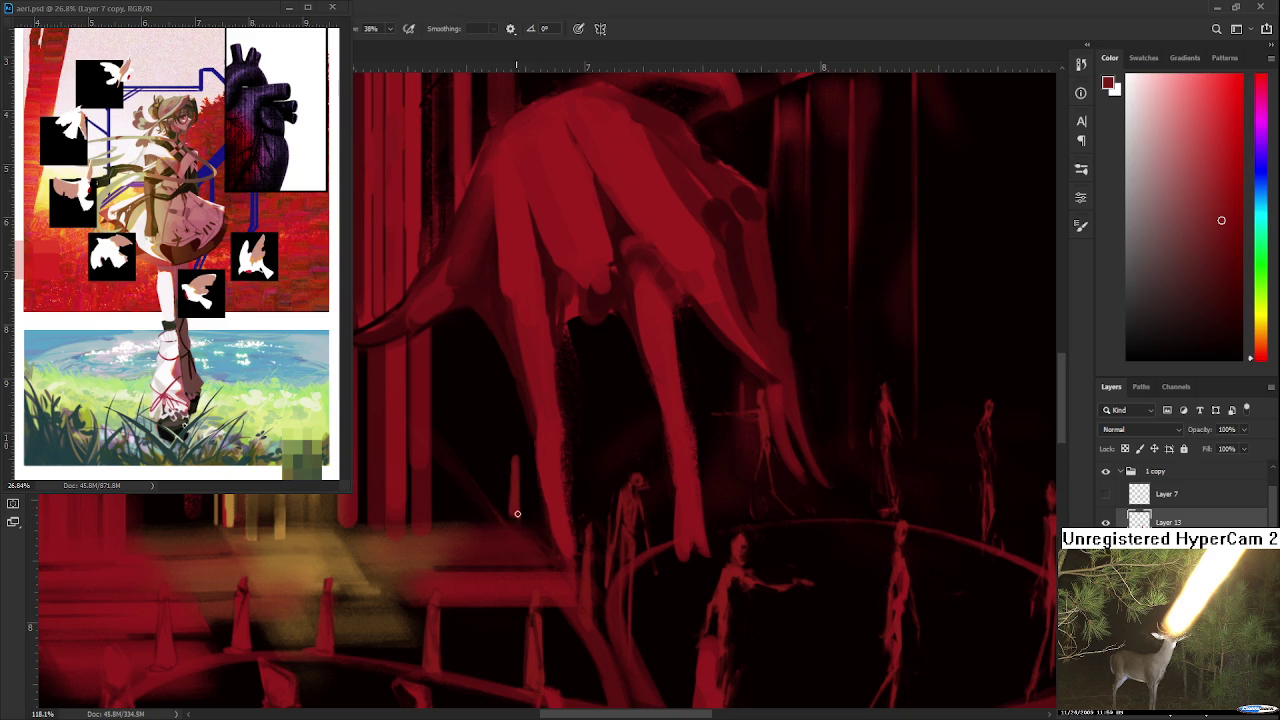
key(e)
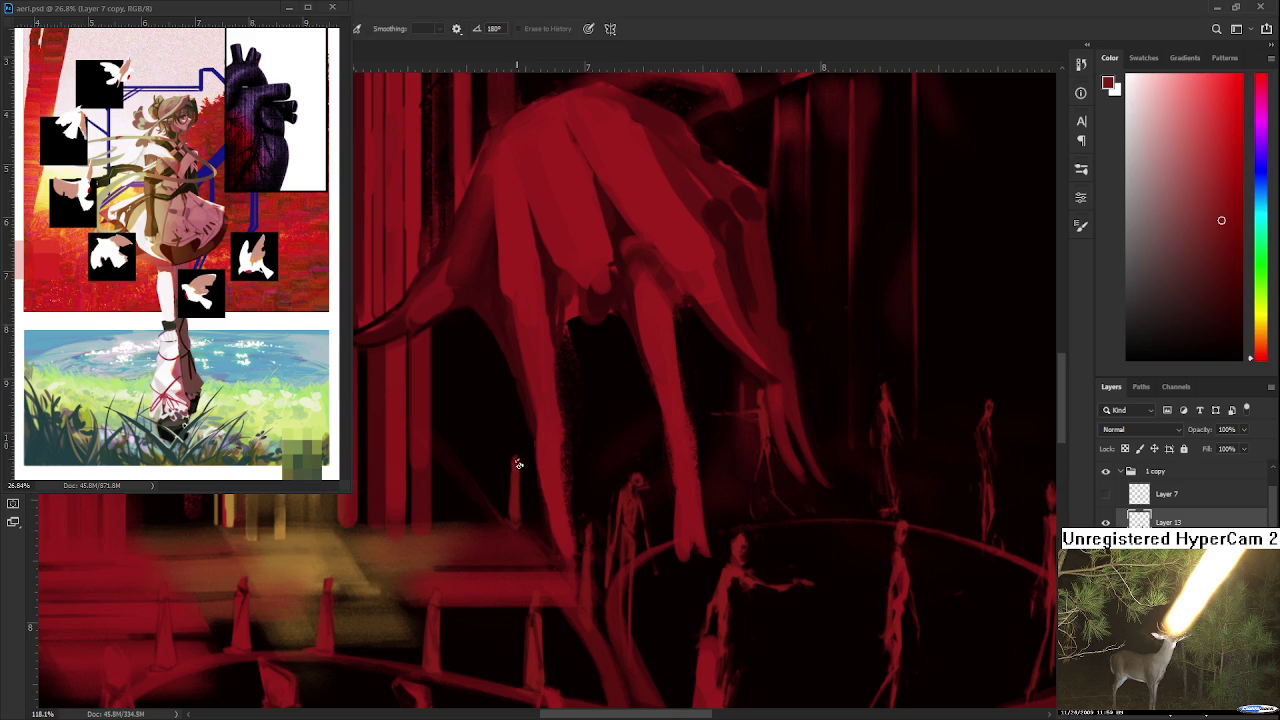
key(b)
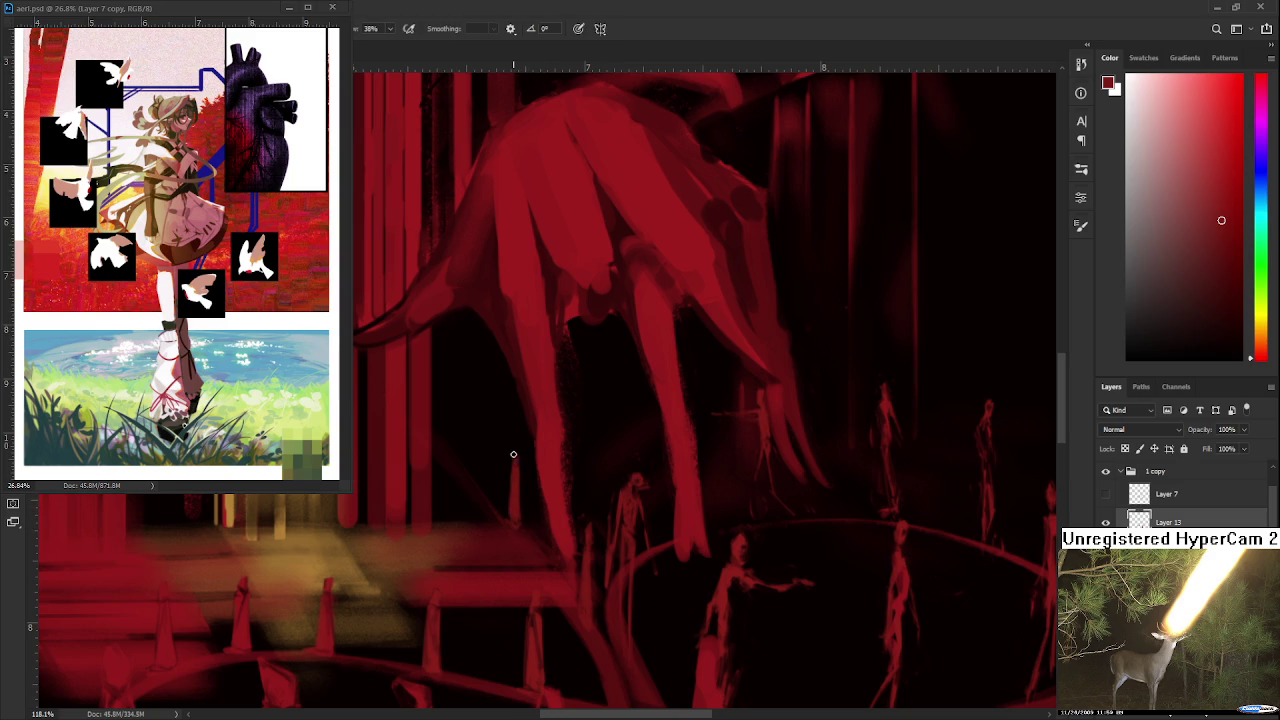
key(e)
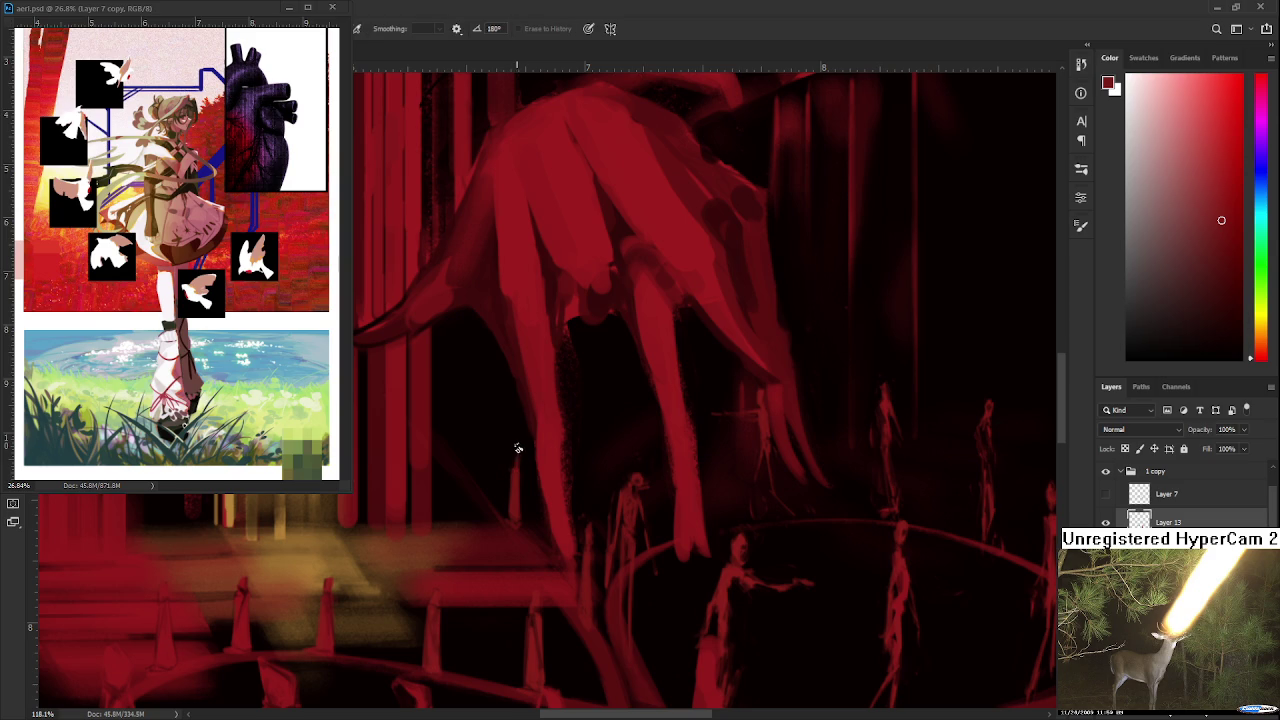
key(b)
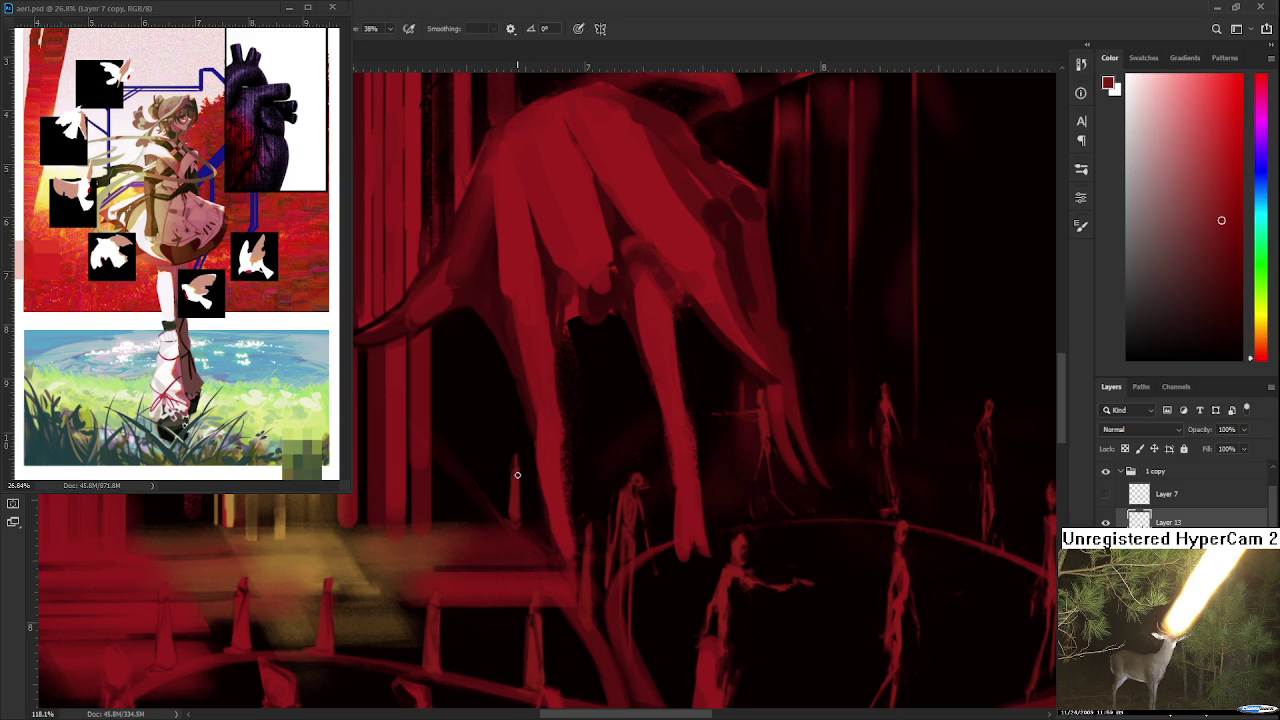
key(e)
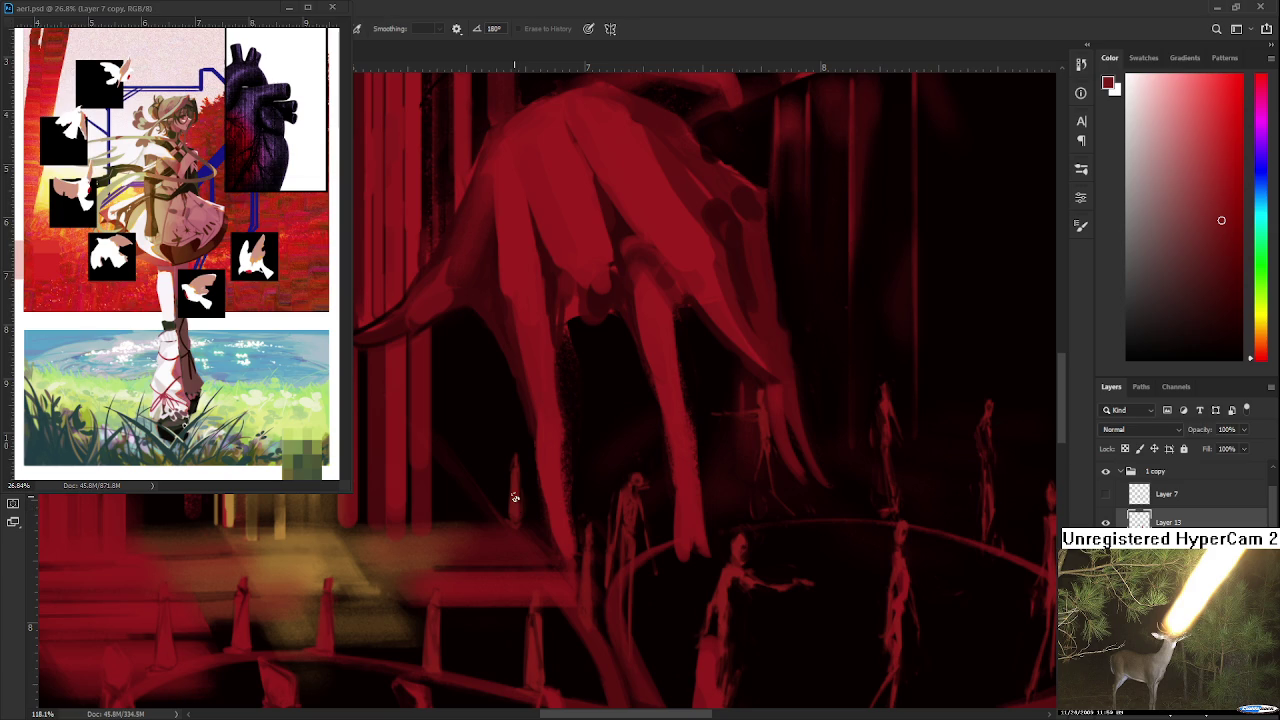
drag(519, 473, 503, 514)
key(b)
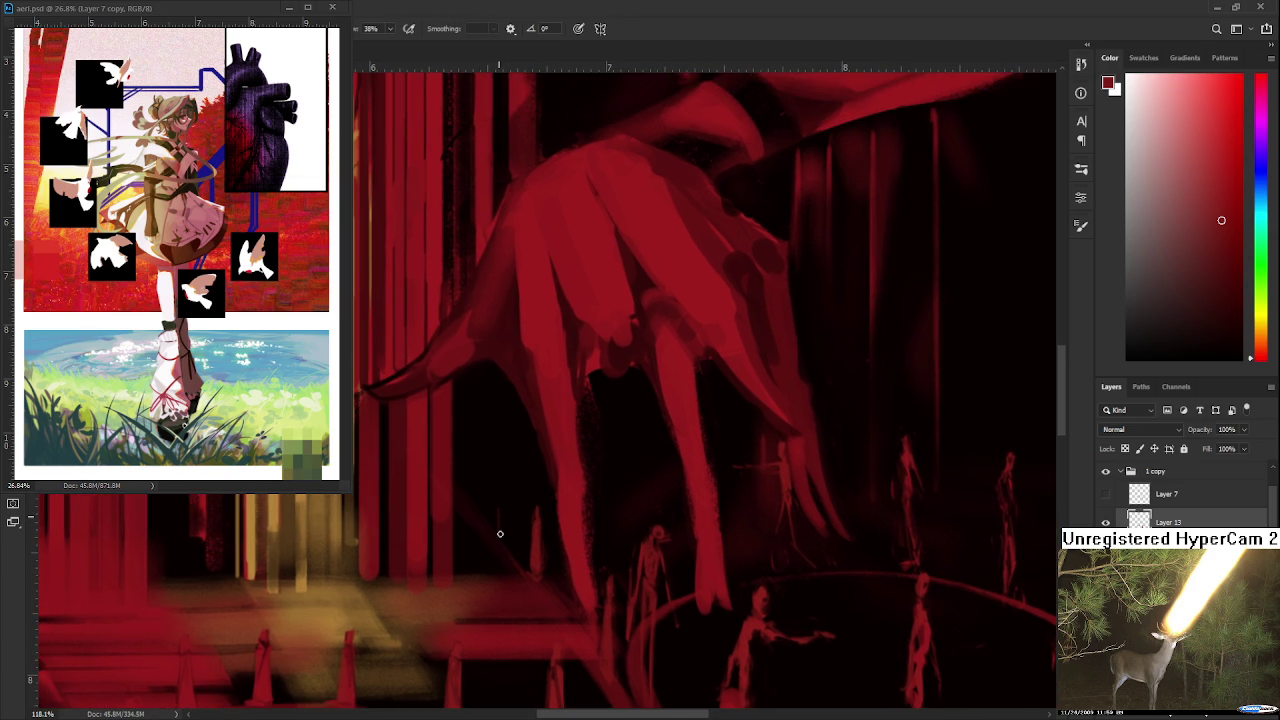
key(e)
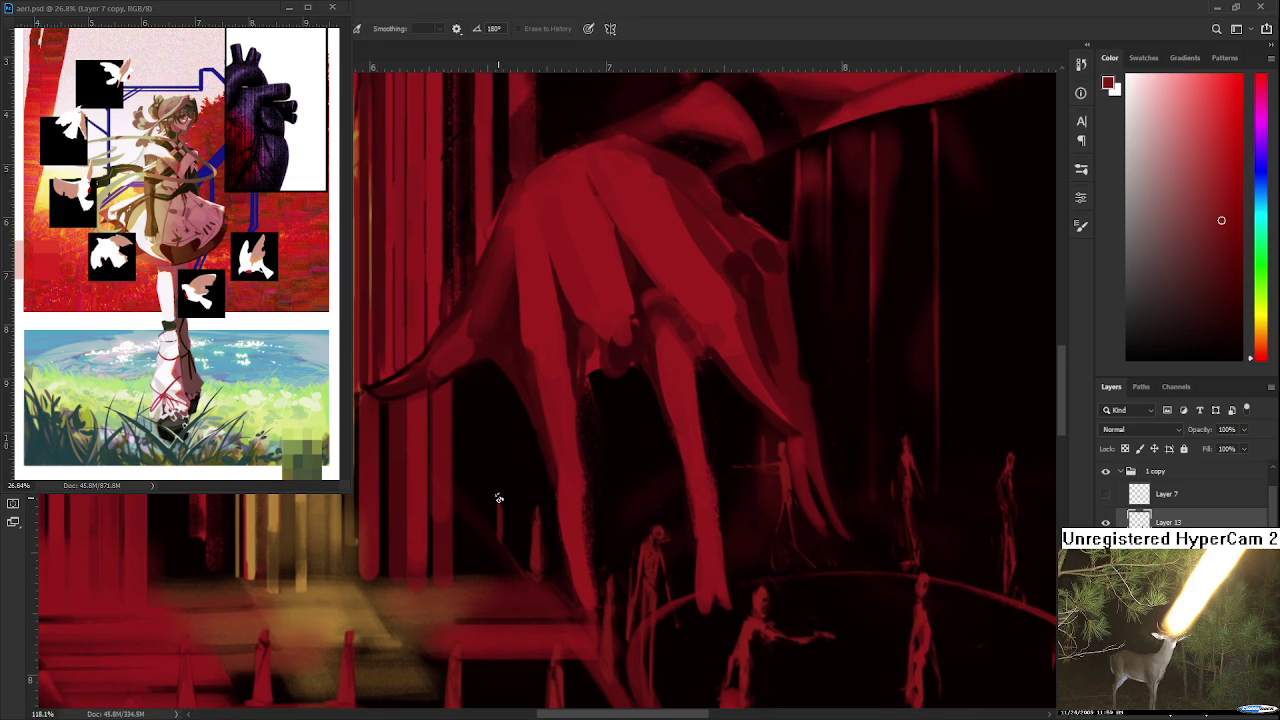
key(b)
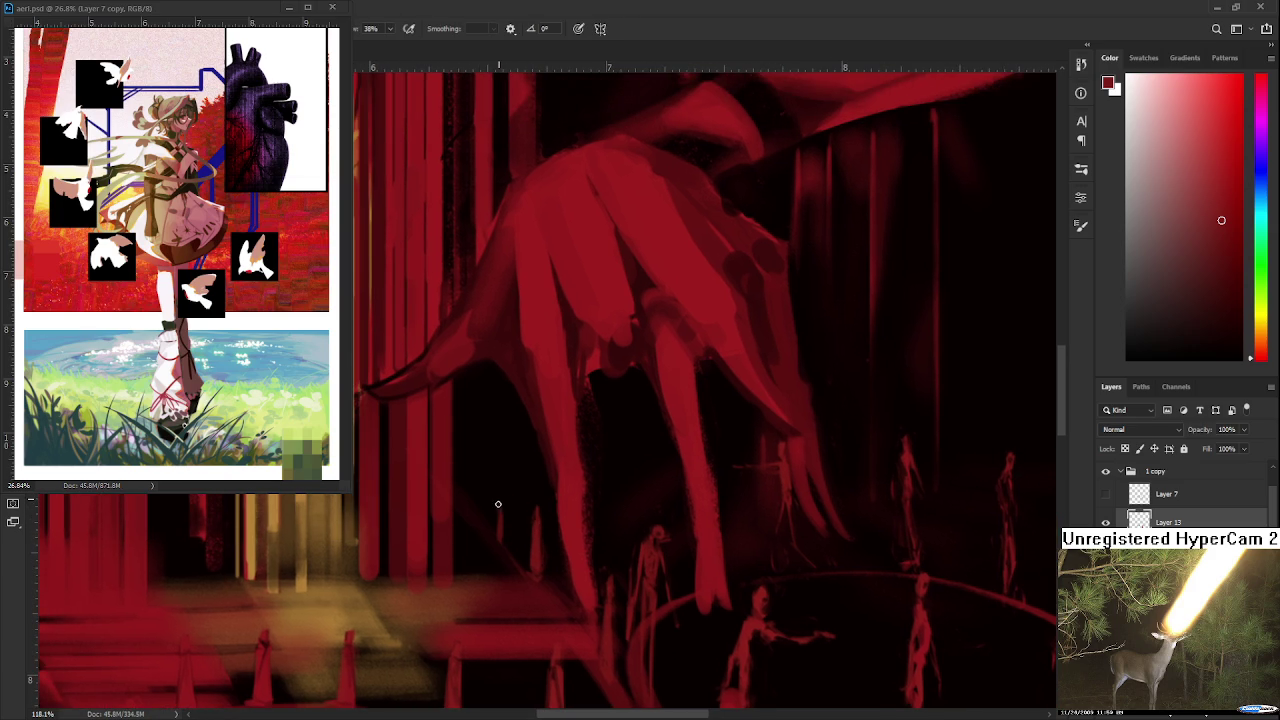
key(e)
key(b)
key(e)
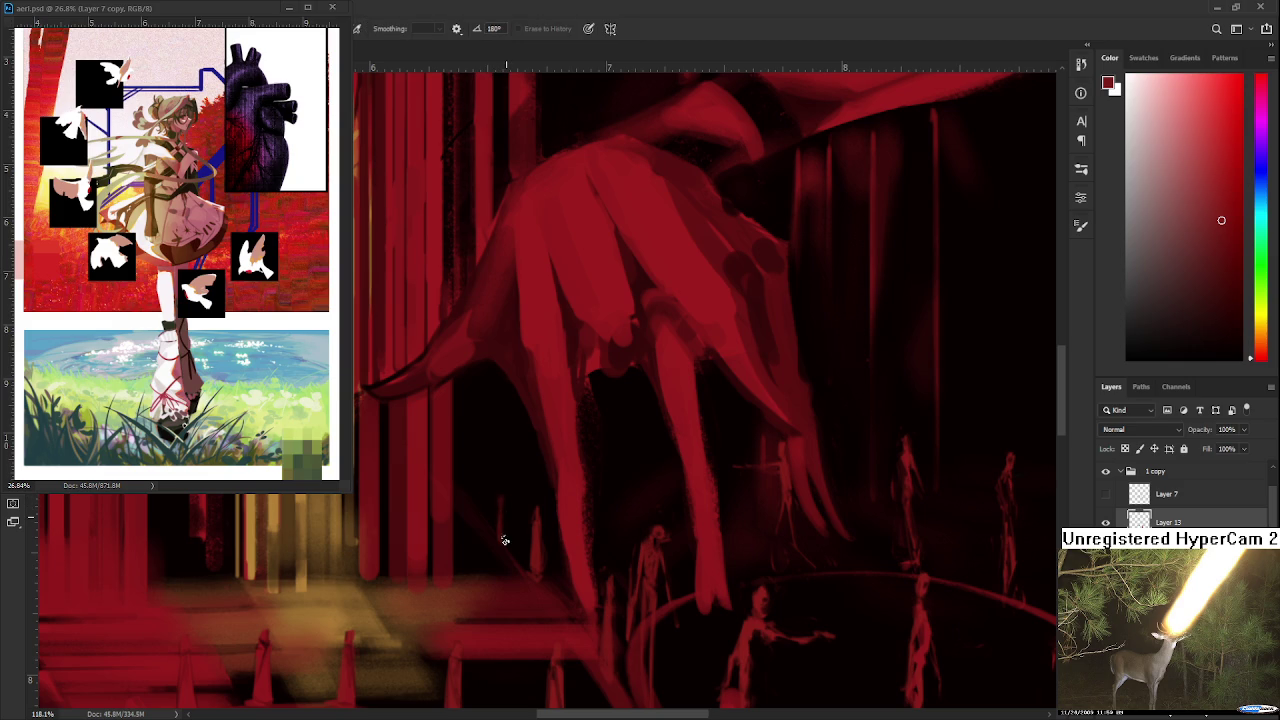
key(b)
key(e)
key(b)
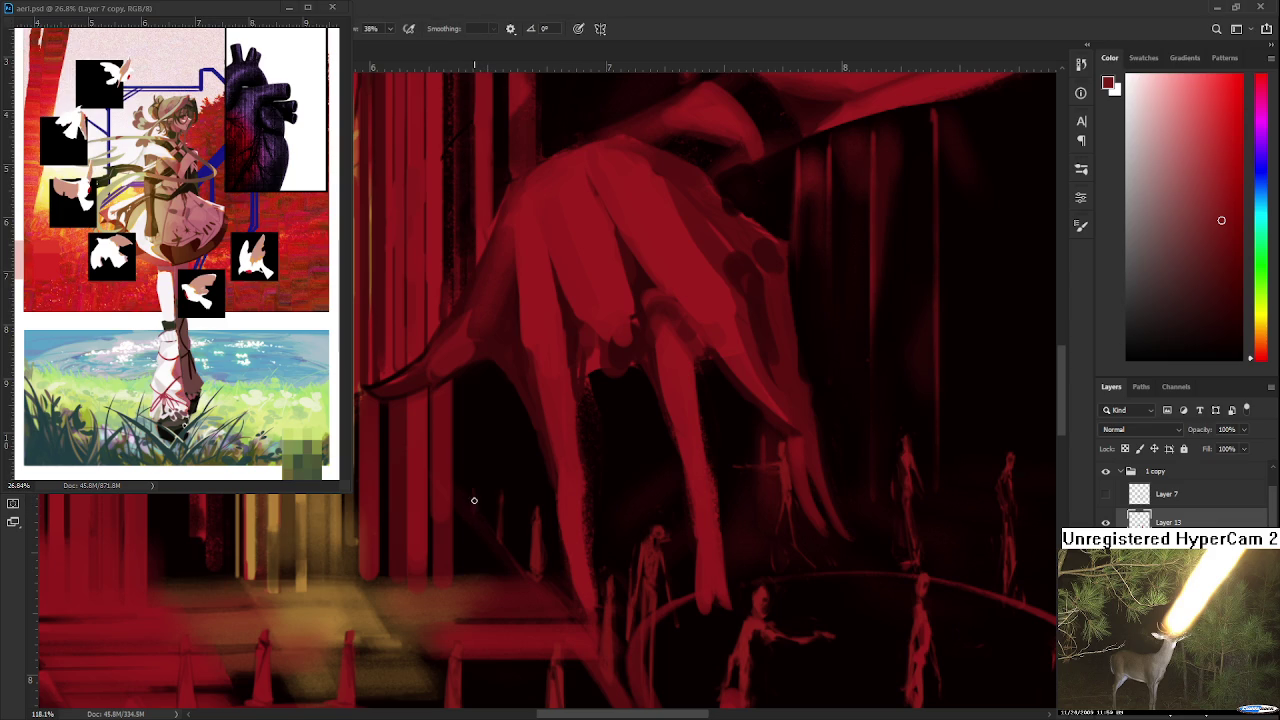
key(e)
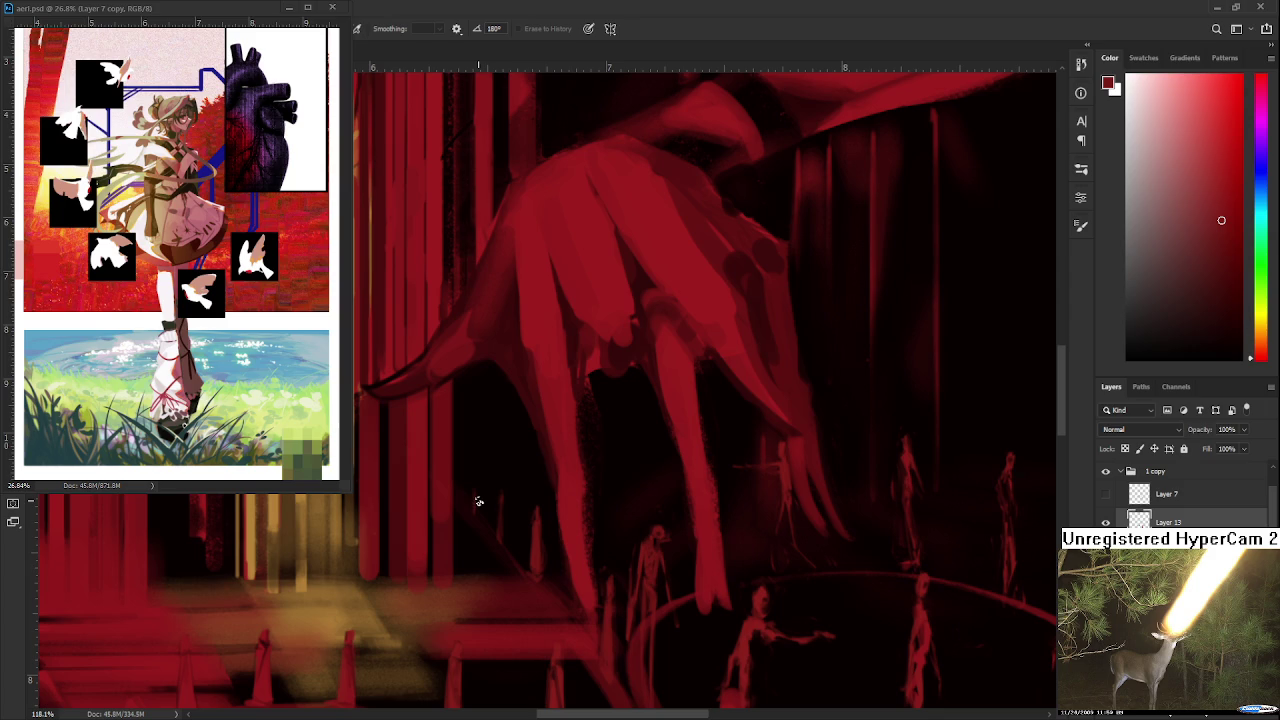
drag(483, 496, 478, 514)
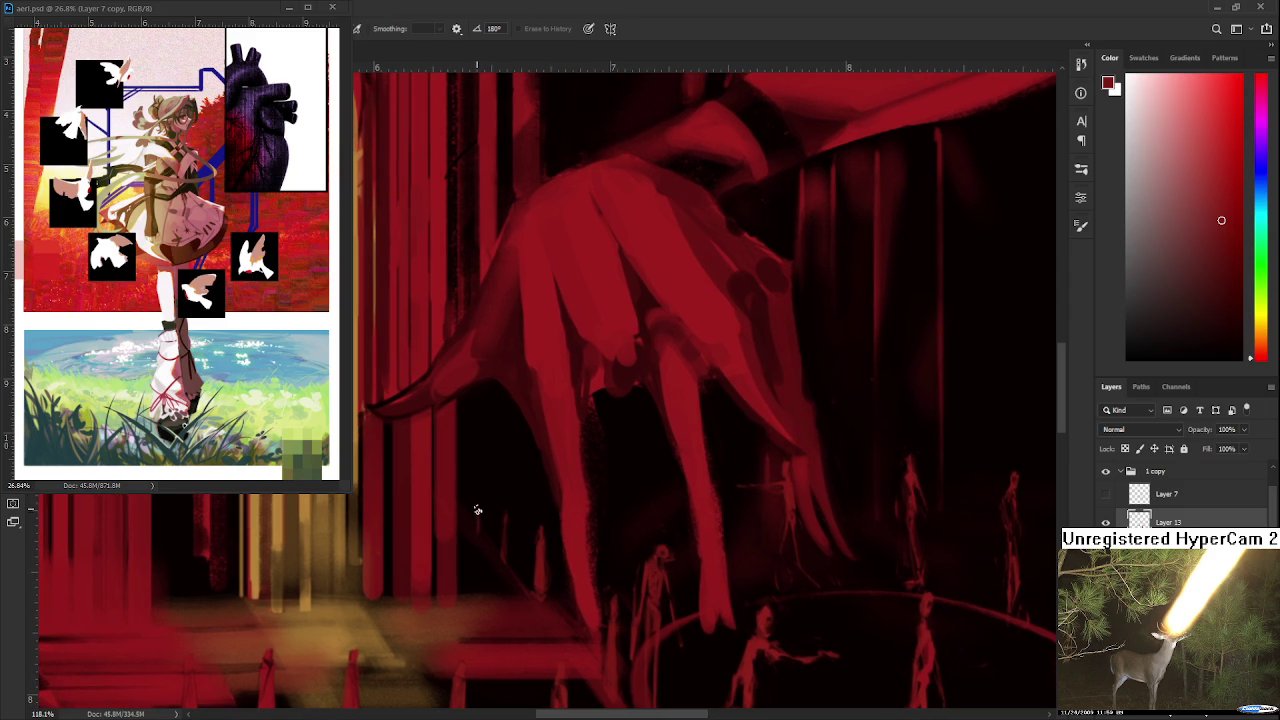
key(b)
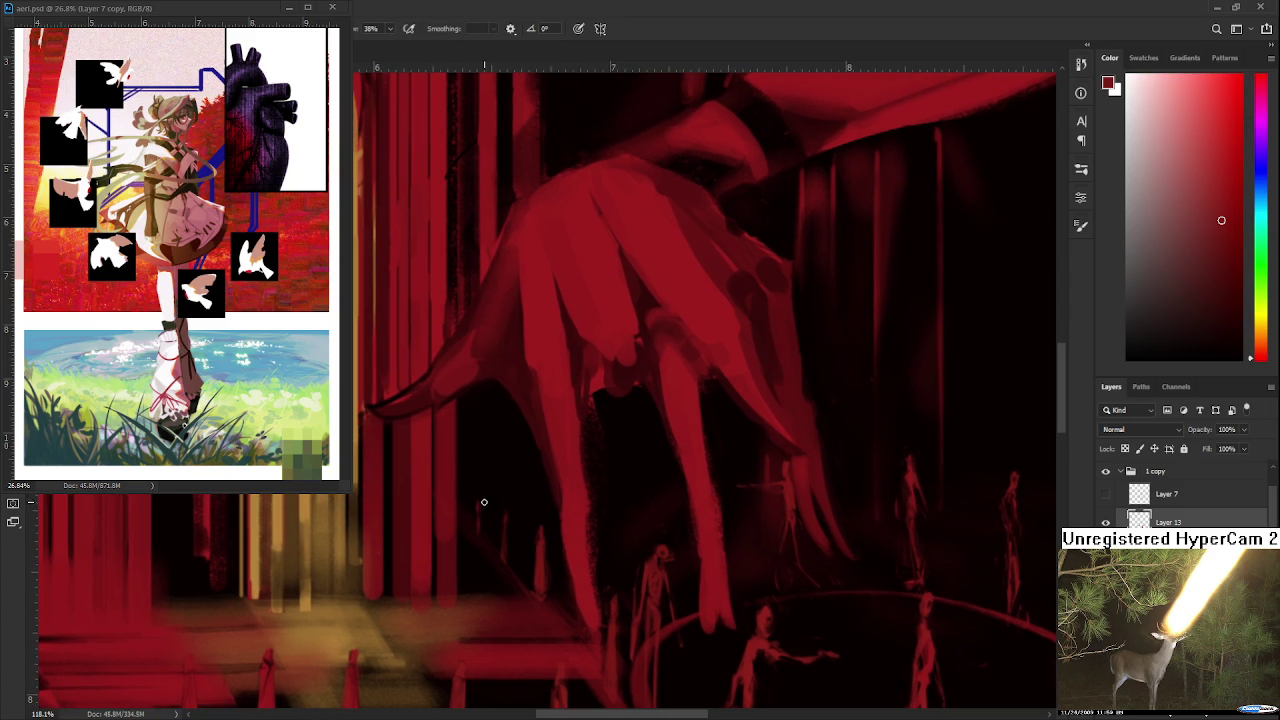
key(e)
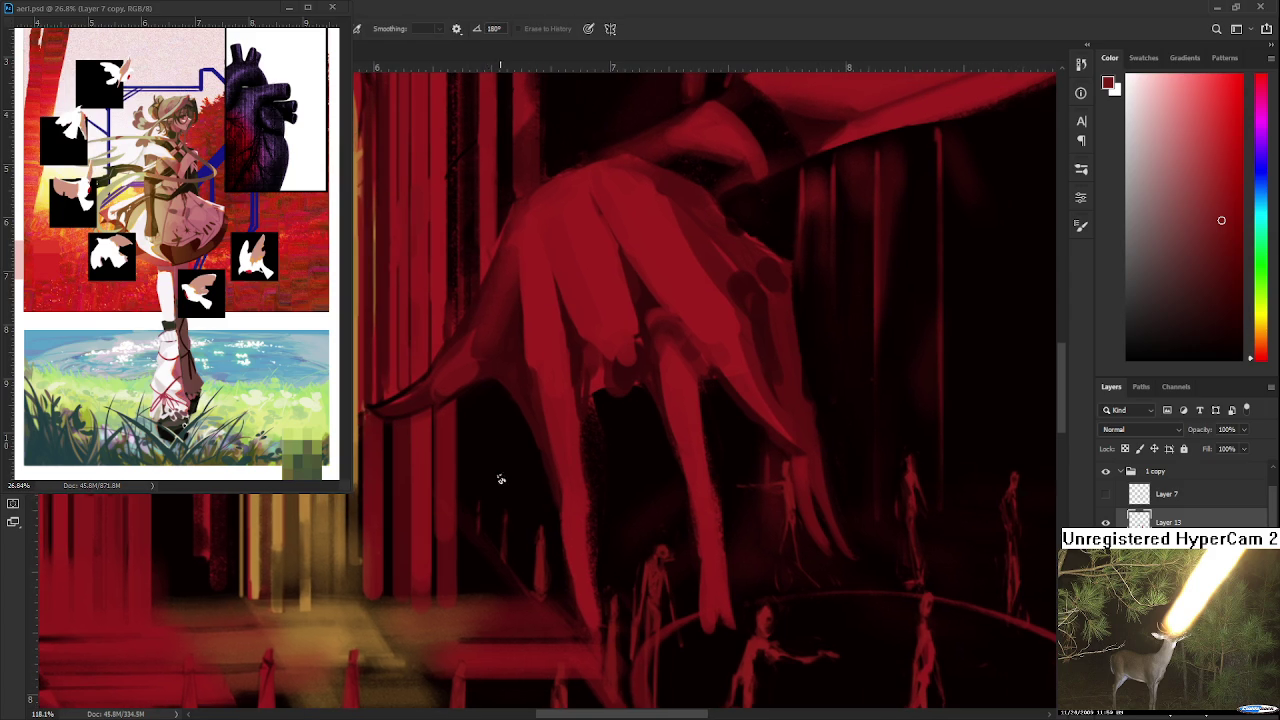
scroll(500, 480, down, 2)
scroll(540, 500, down, 2)
scroll(581, 521, down, 2)
scroll(581, 521, up, 2)
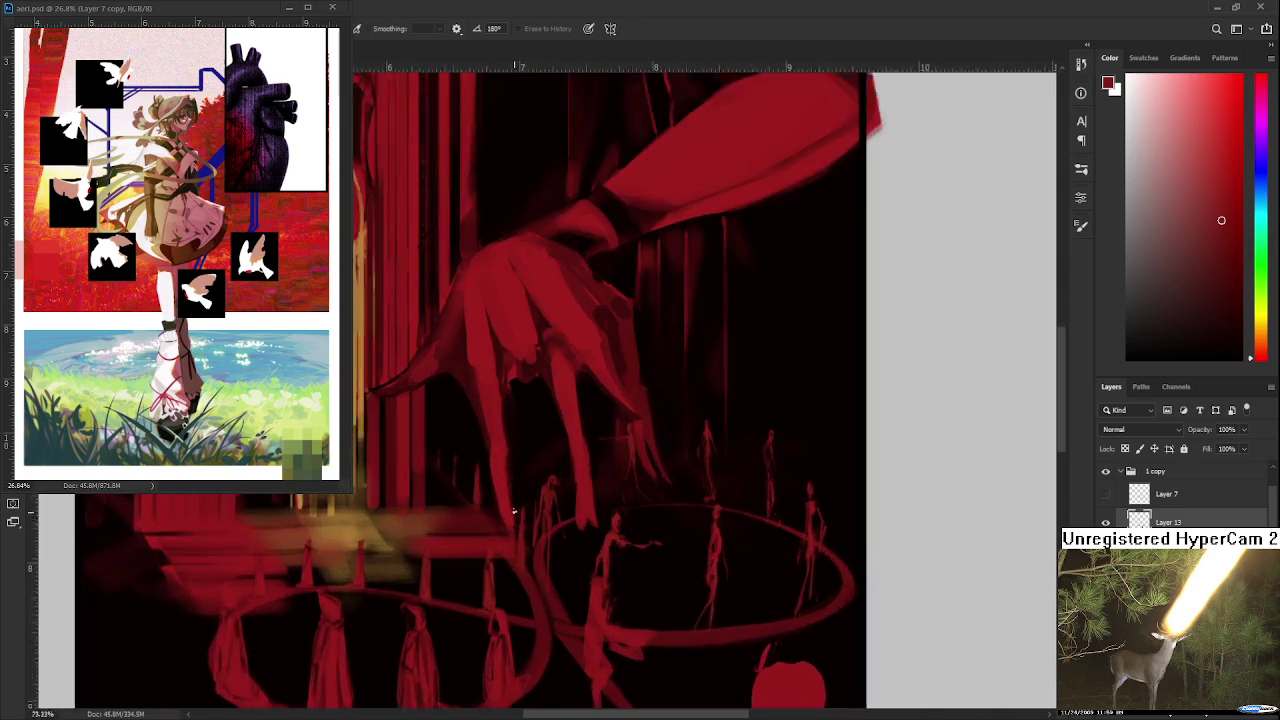
scroll(470, 480, up, 2)
scroll(476, 510, up, 1)
key(b)
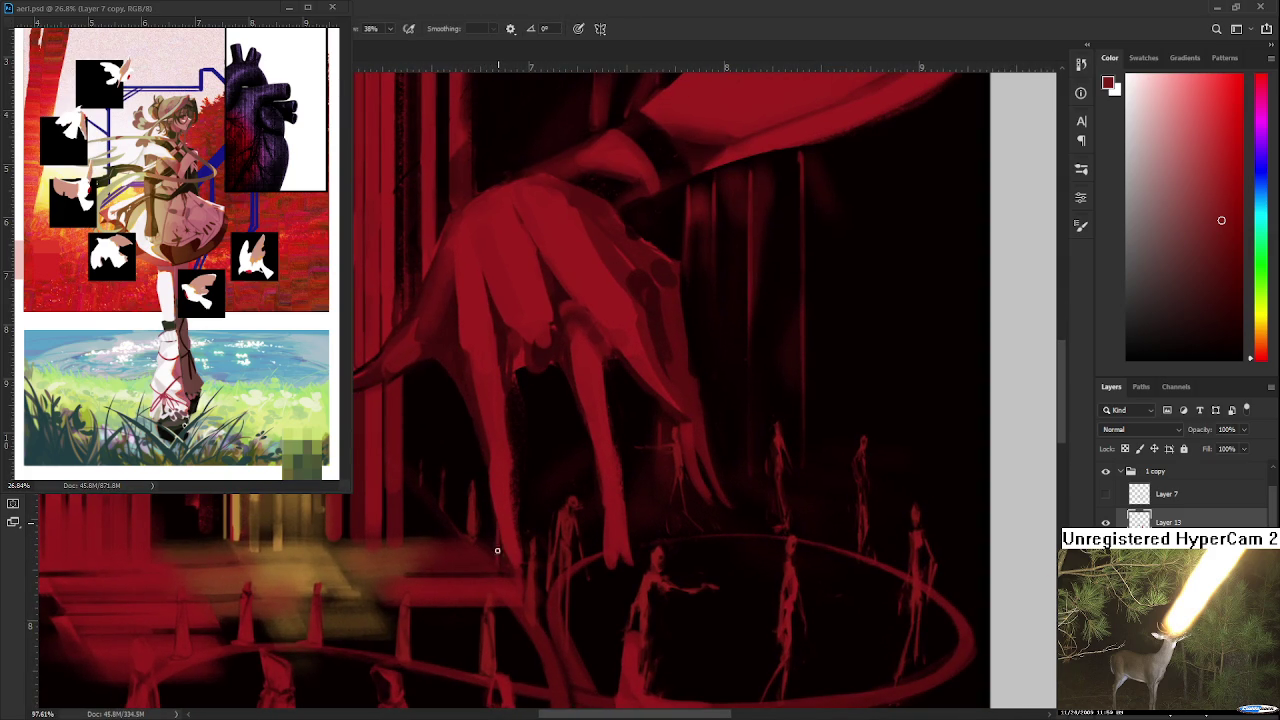
key(e)
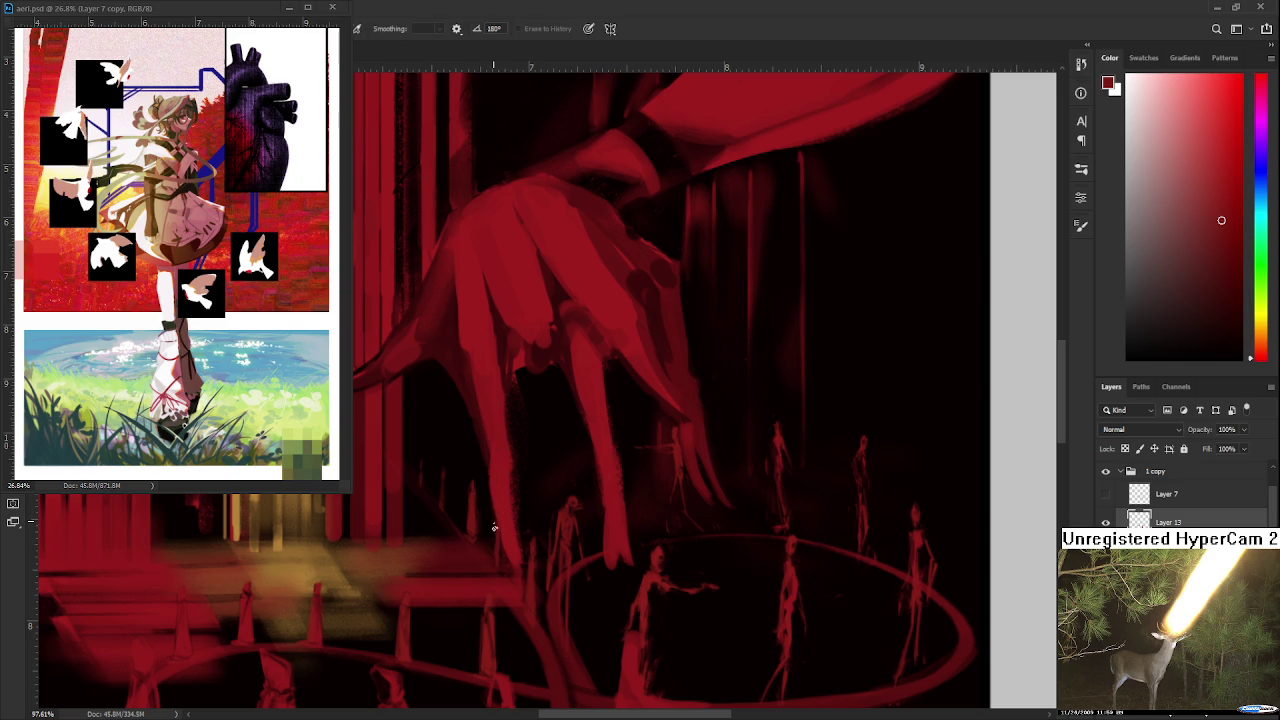
key(b)
key(e)
scroll(509, 543, down, 1)
scroll(489, 531, down, 1)
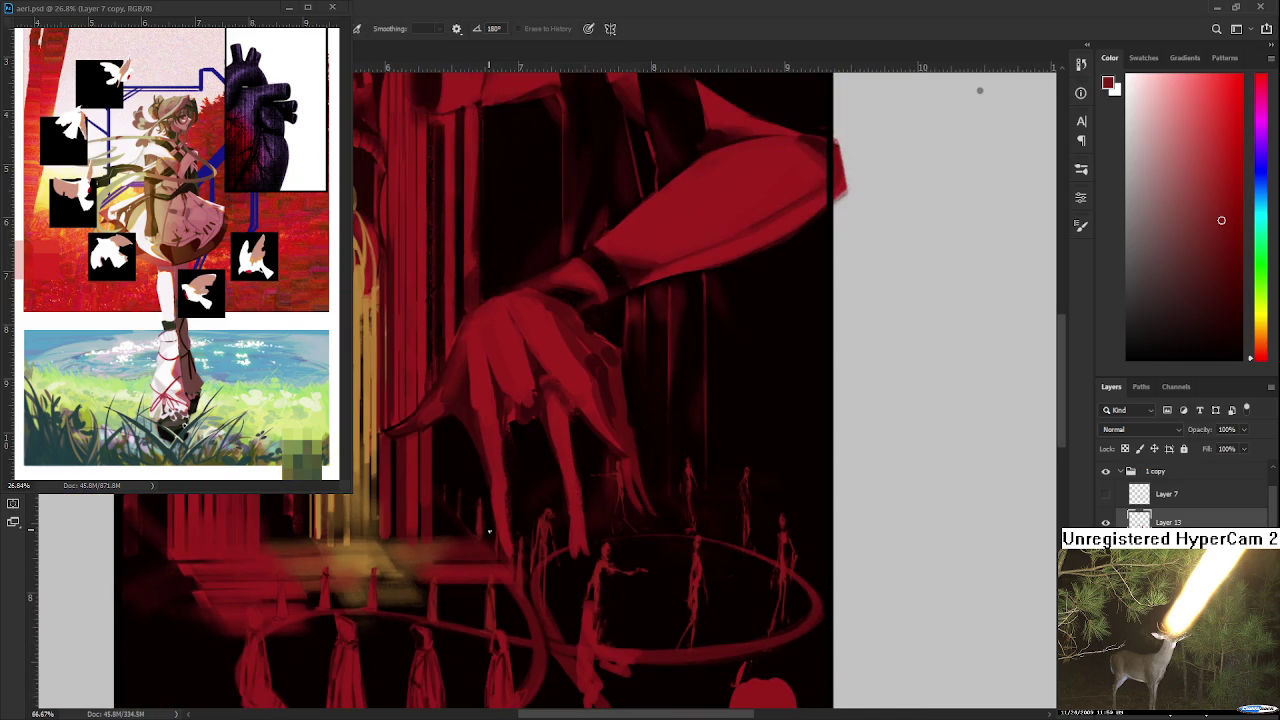
key(b)
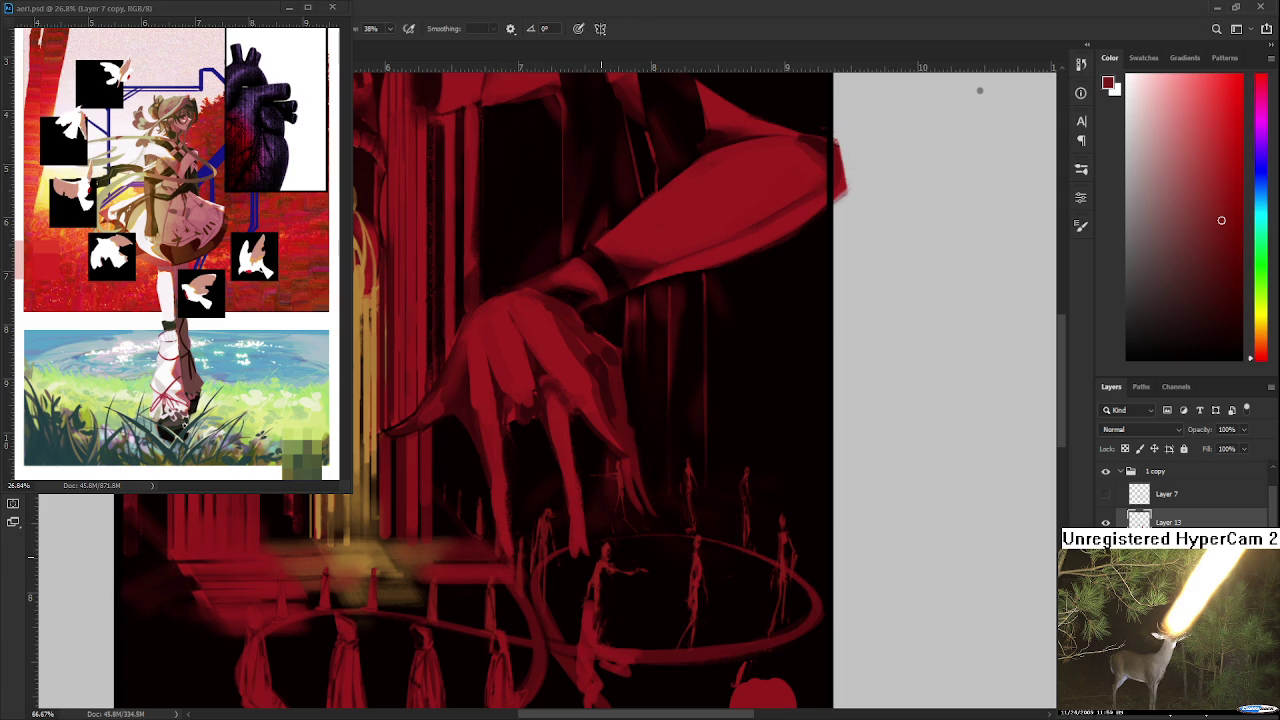
scroll(604, 585, down, 5)
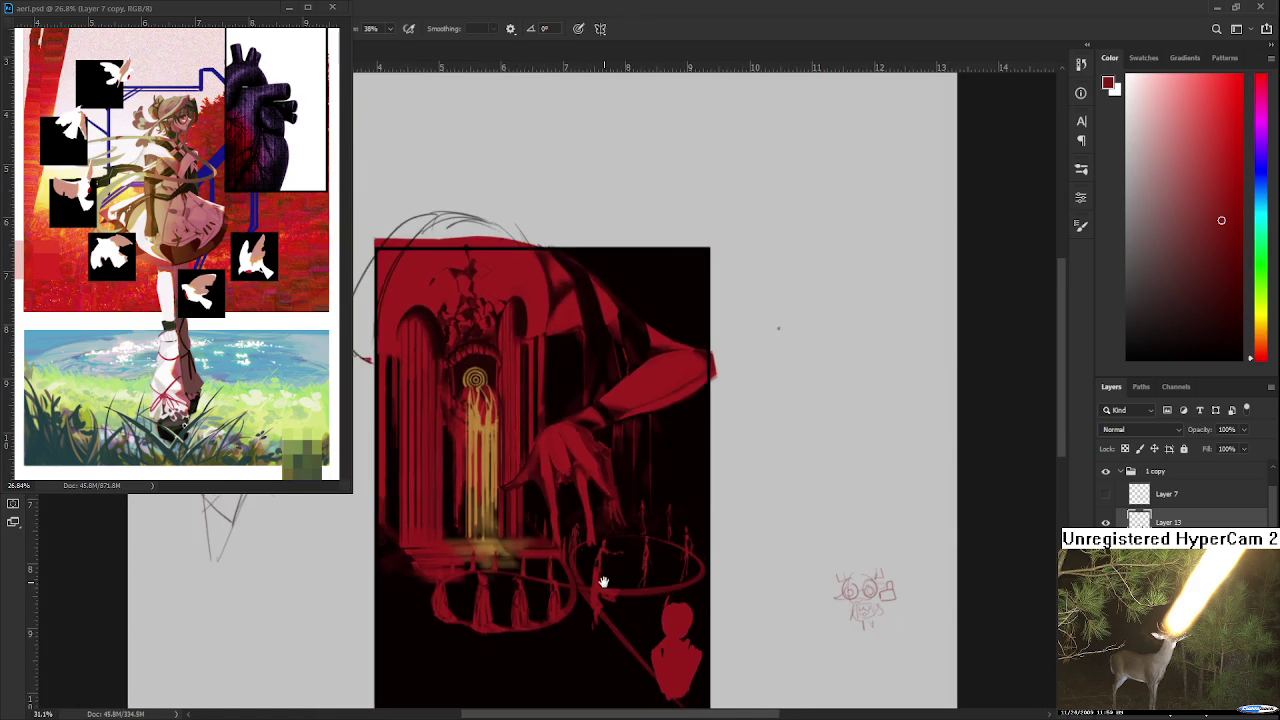
drag(603, 585, 564, 434)
scroll(564, 434, up, 2)
scroll(564, 434, up, 2)
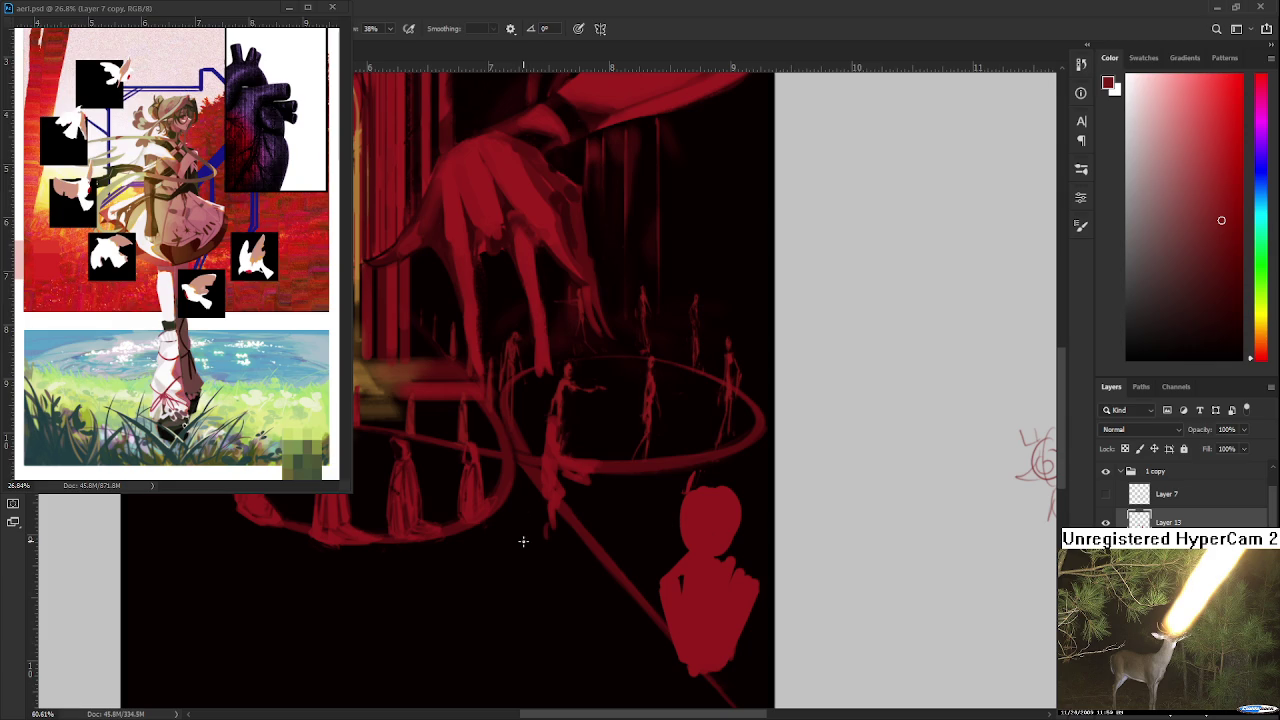
Step: Lasso and delete the bulky red figure at the front of the ring
scroll(524, 542, up, 1)
scroll(677, 477, up, 1)
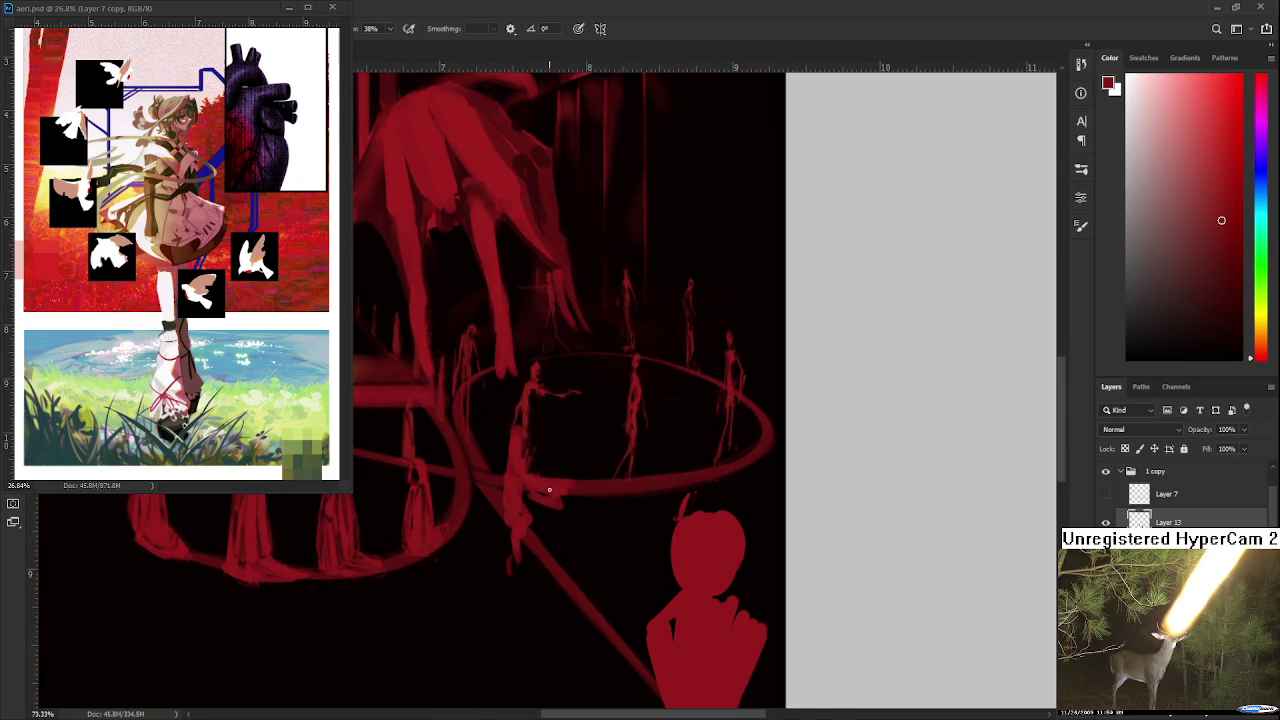
key(l)
drag(497, 430, 533, 460)
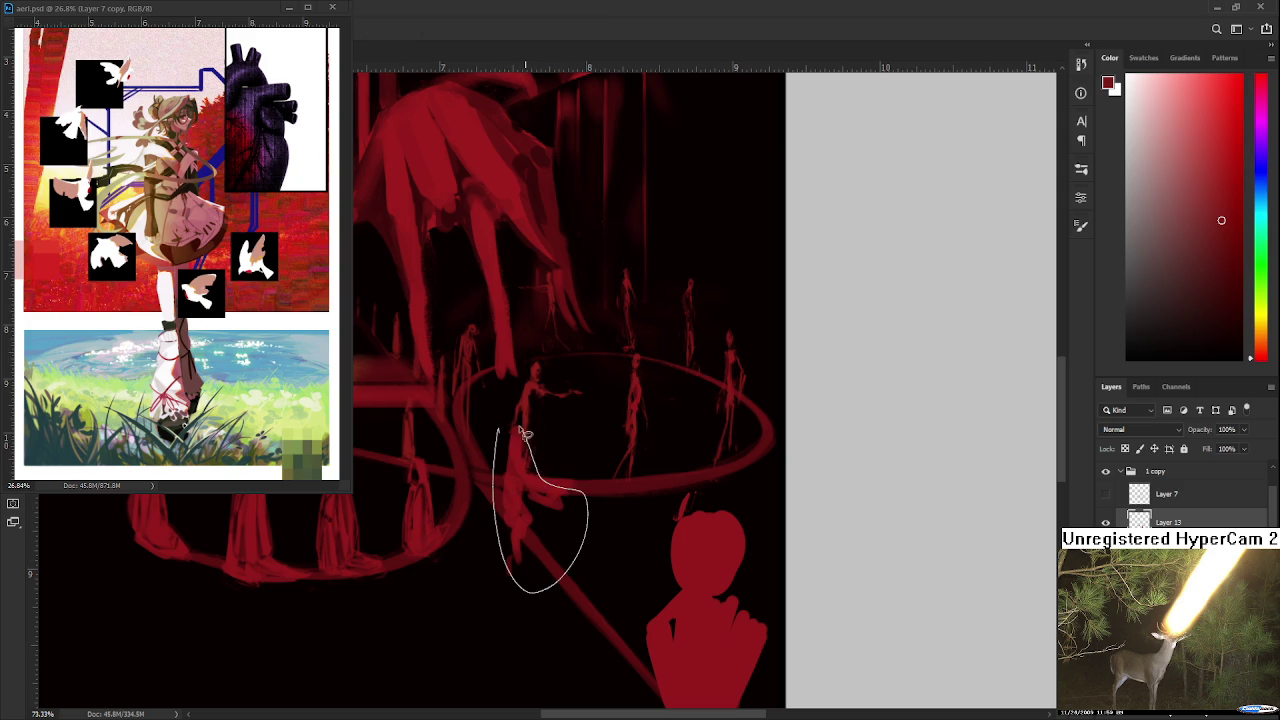
key(Delete)
key(ctrl+d)
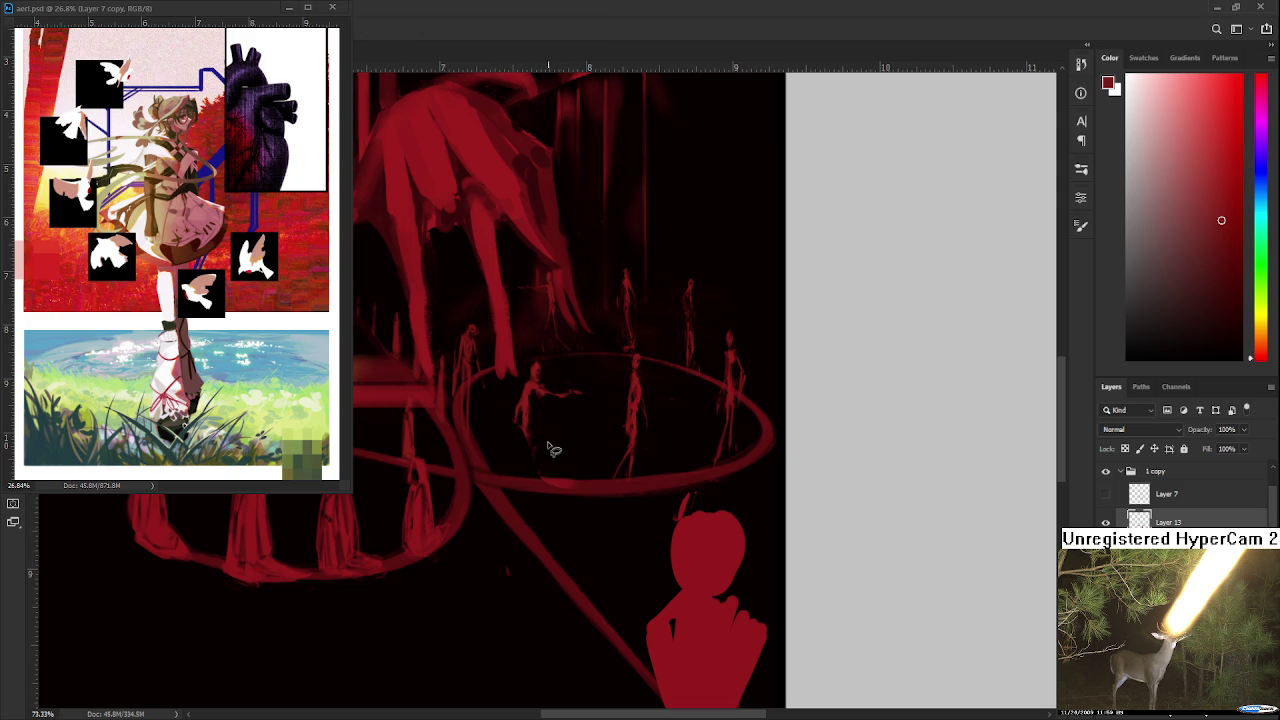
Step: Adjust the red paint colour slightly and alternate between brush and eraser
key(b)
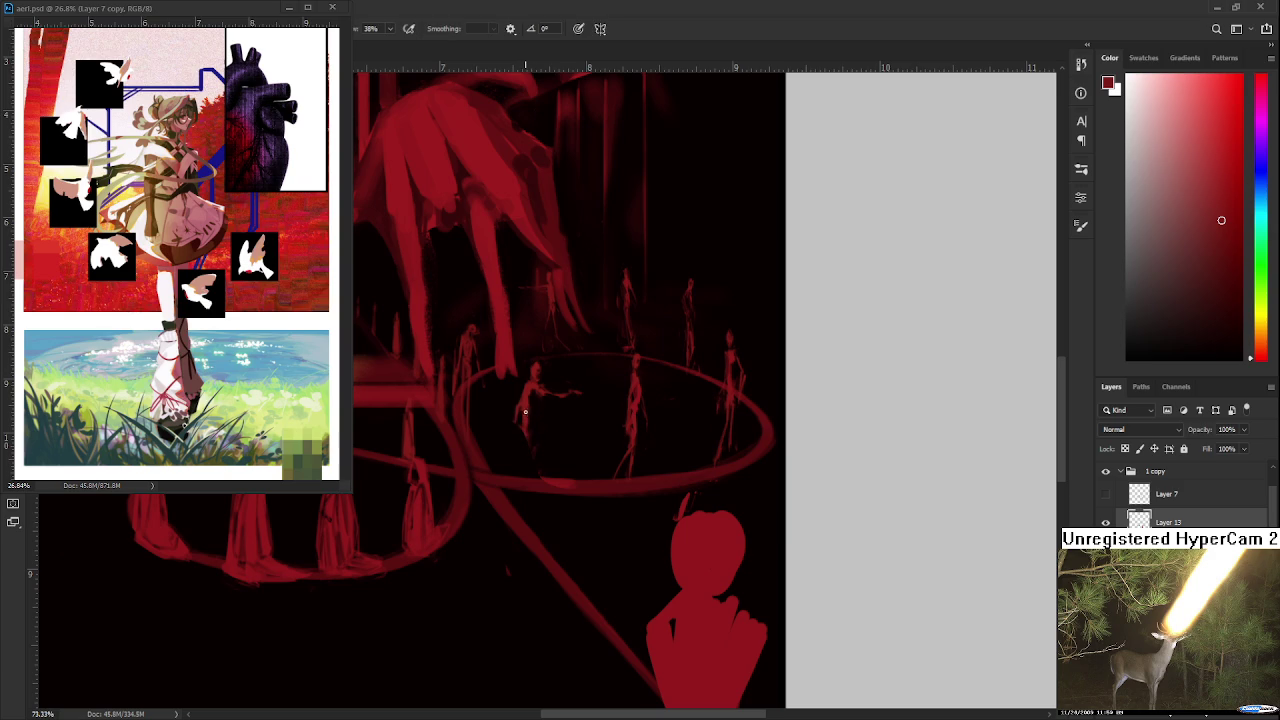
alt+click(525, 411)
key(e)
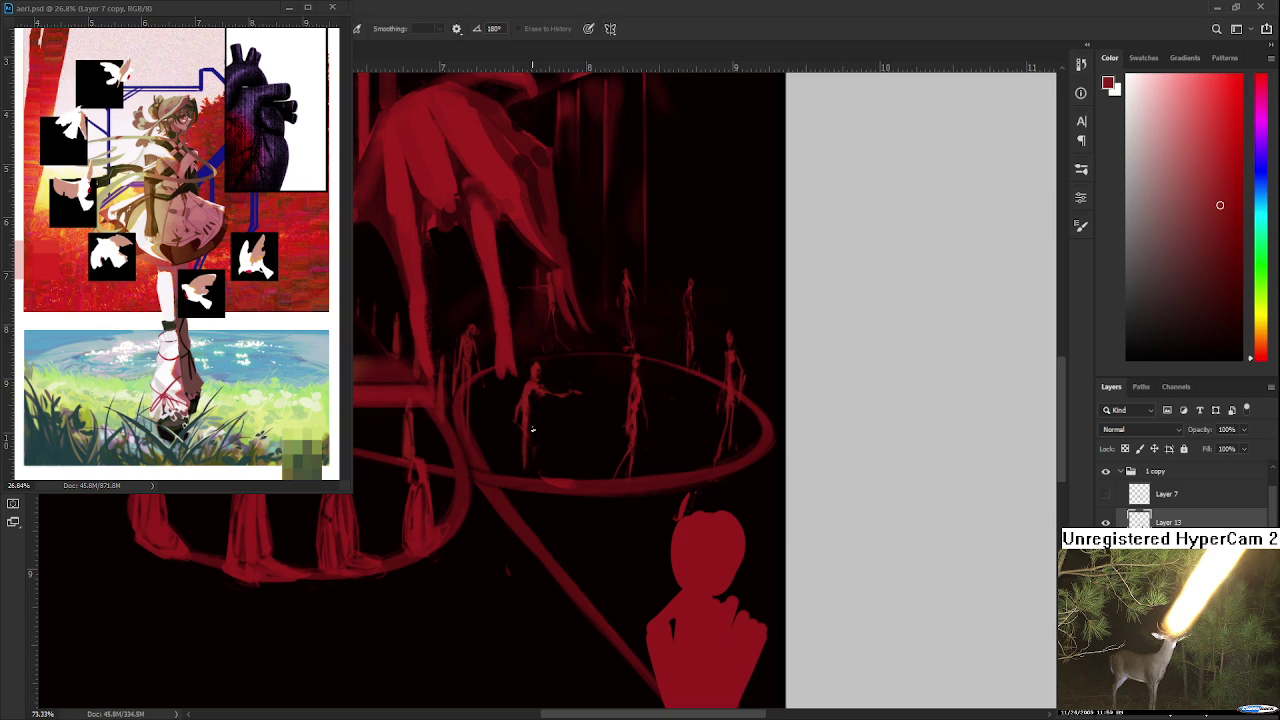
key(b)
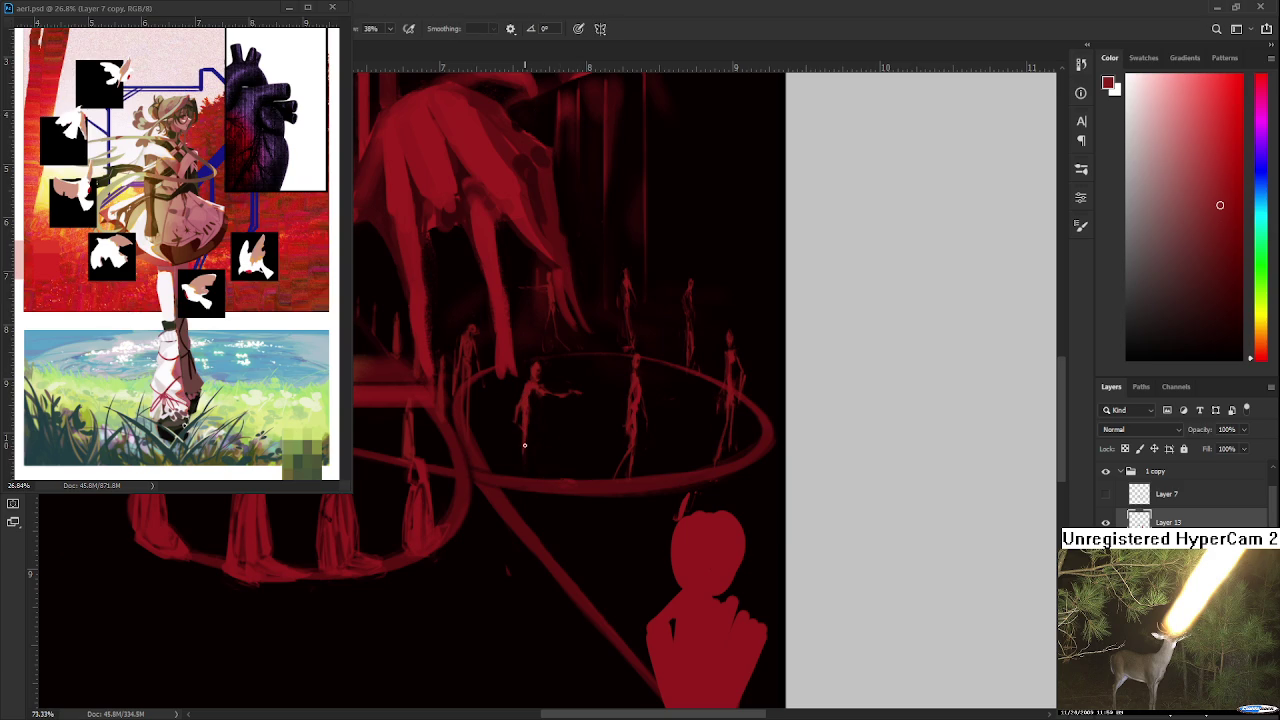
key(e)
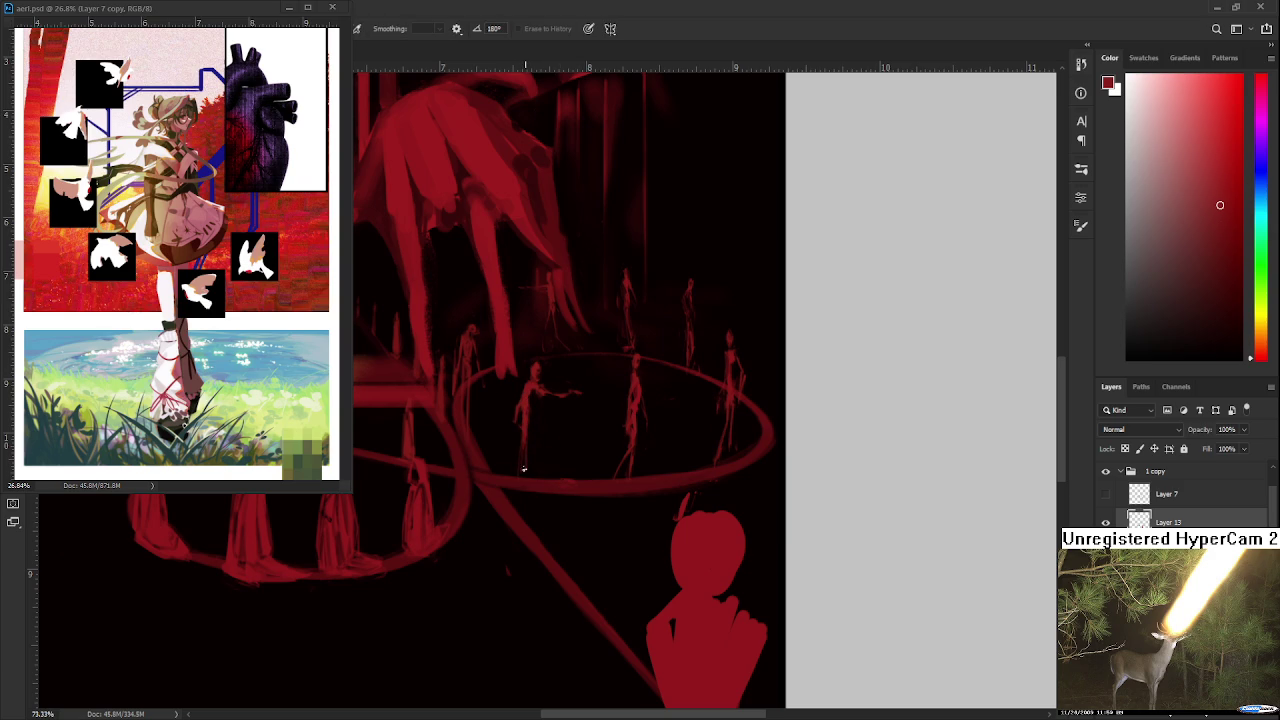
key(b)
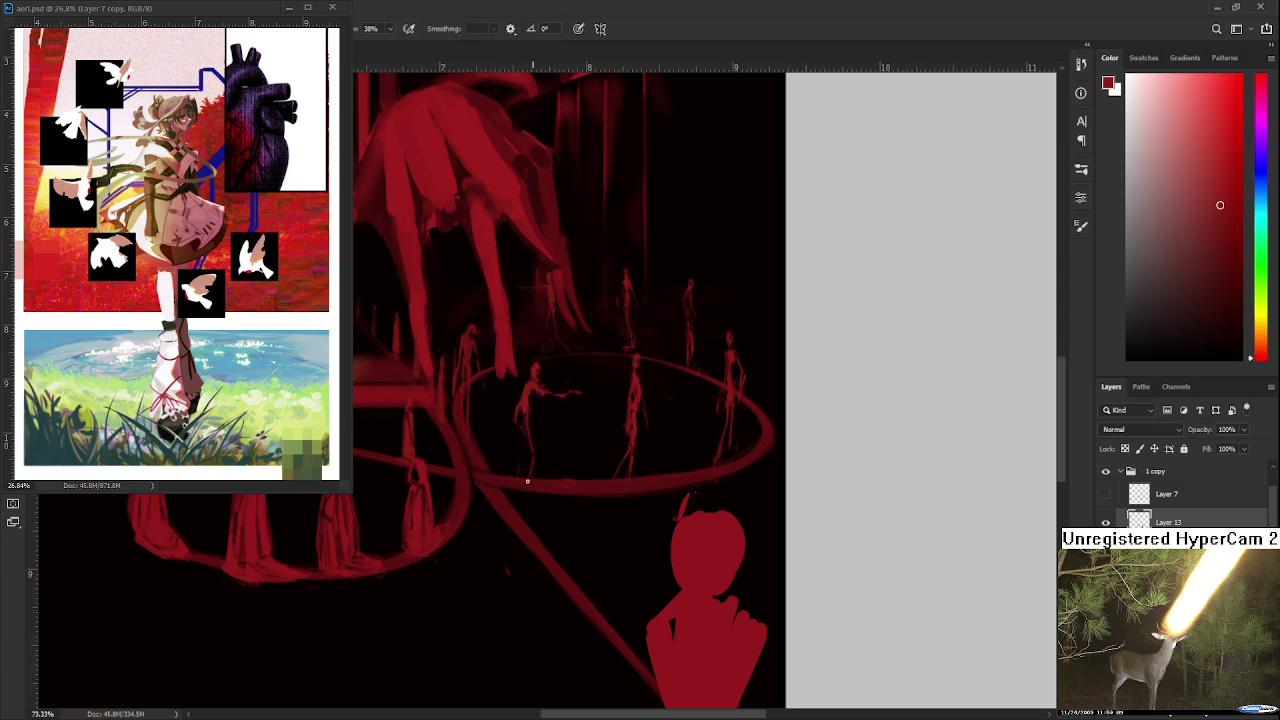
Step: Paint a thin stroke along the remaining figure's leg, refining it with the eraser
drag(522, 422, 524, 422)
key(e)
key(b)
key(e)
key(b)
key(e)
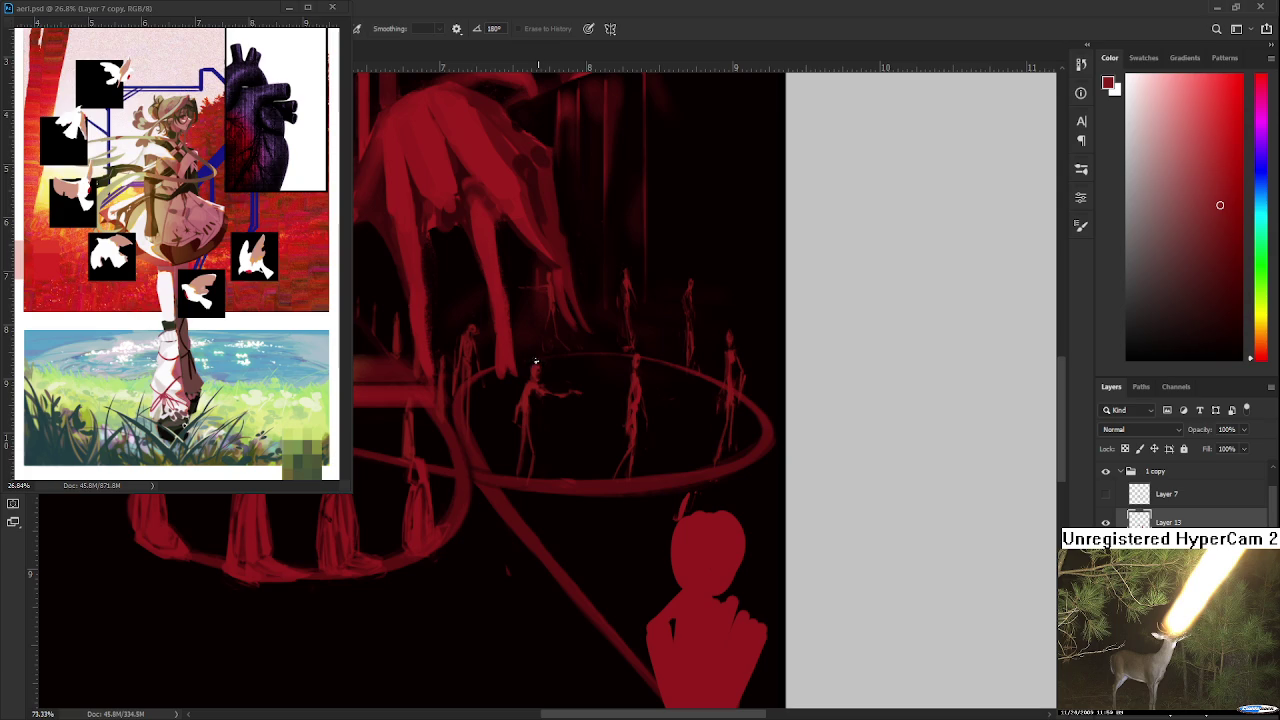
scroll(546, 334, down, 3)
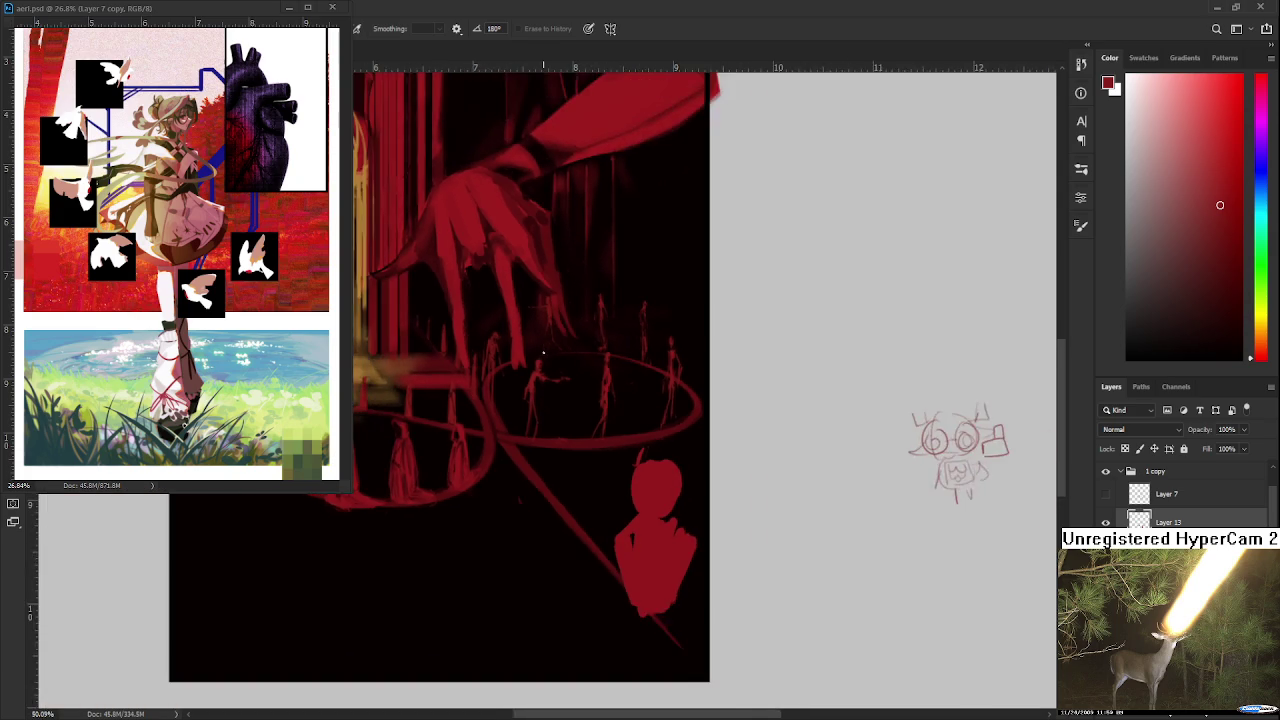
Step: Select a small area among the ring figures and nudge it a few pixels lower
scroll(546, 334, down, 2)
scroll(545, 333, up, 2)
scroll(546, 333, up, 3)
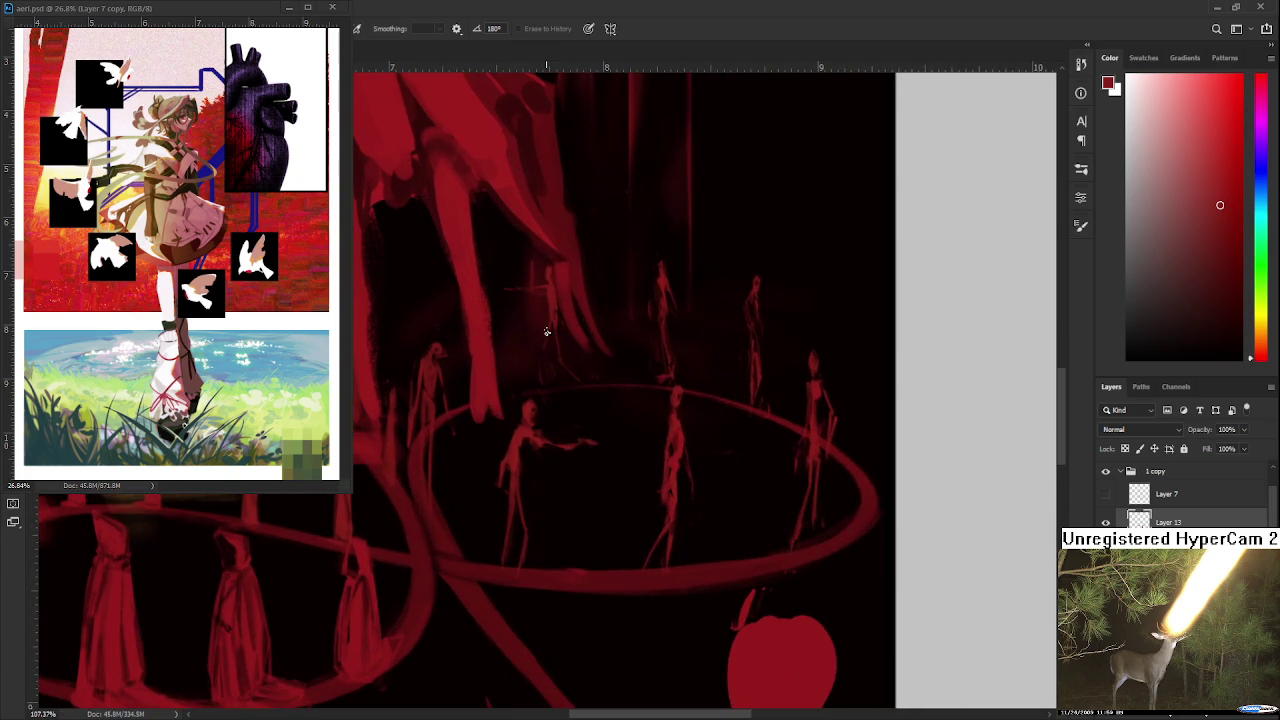
drag(546, 332, 514, 443)
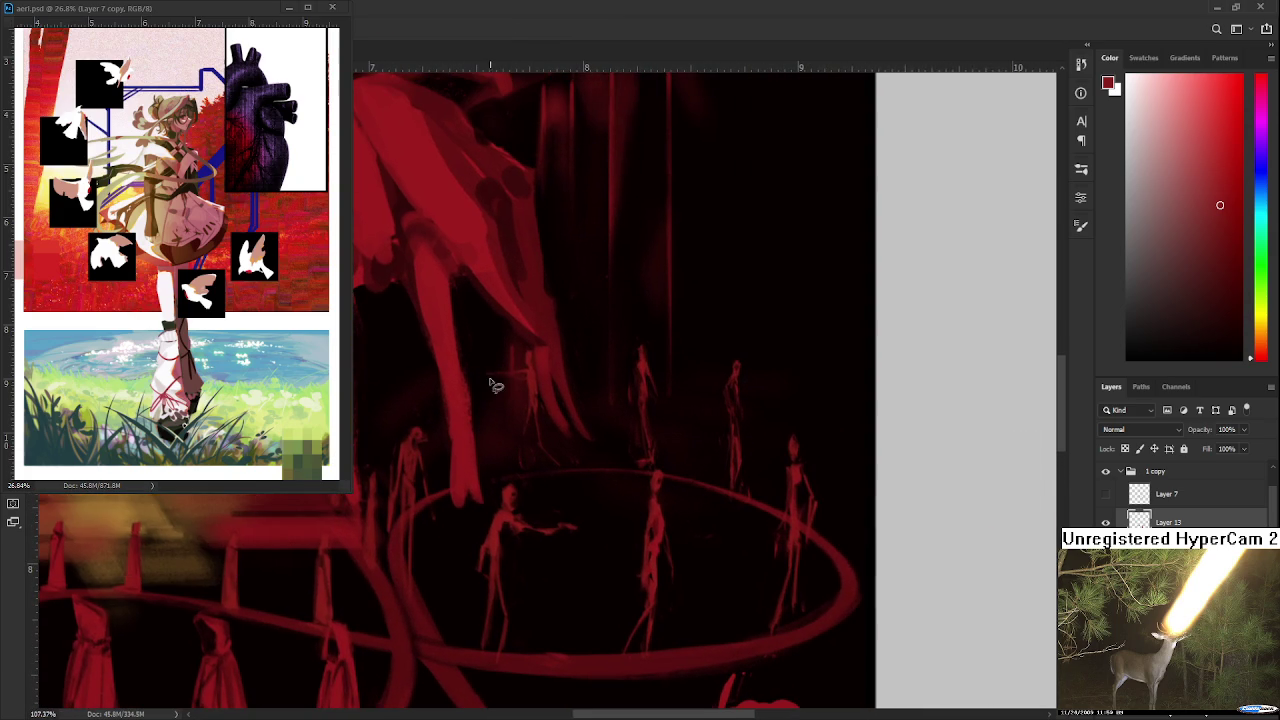
drag(487, 383, 525, 385)
key(ctrl+t)
drag(520, 370, 522, 374)
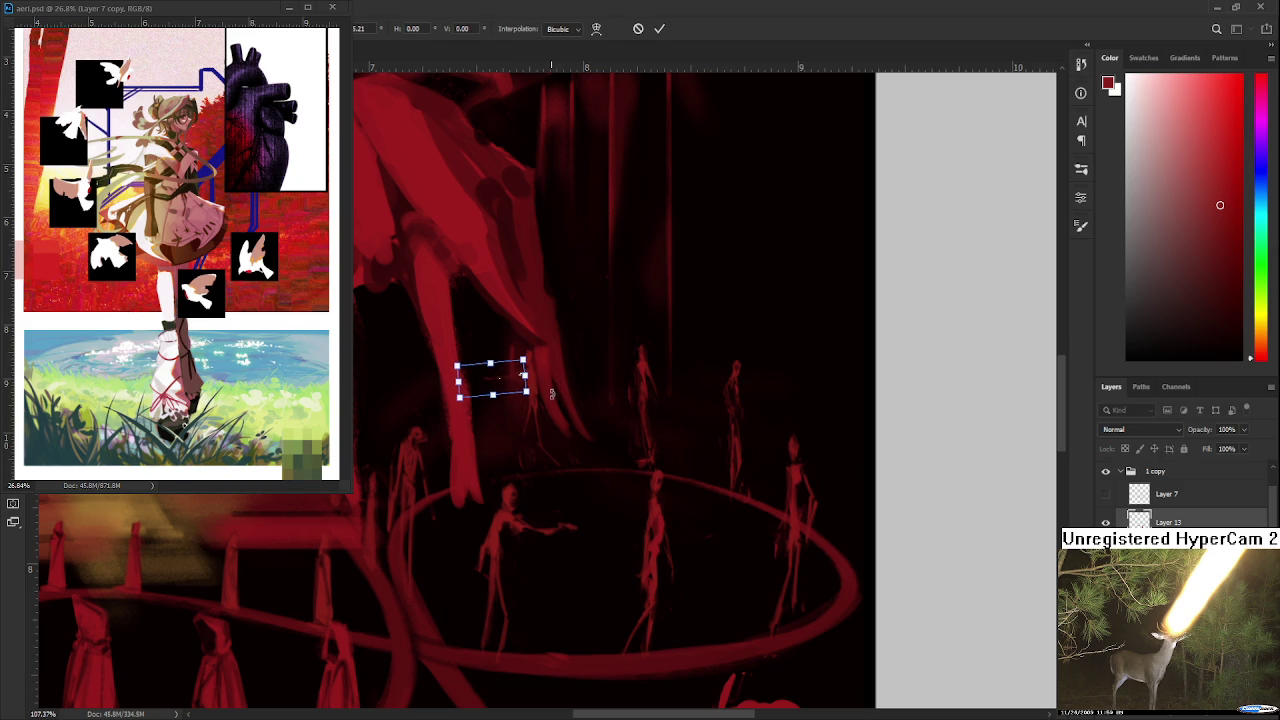
key(Return)
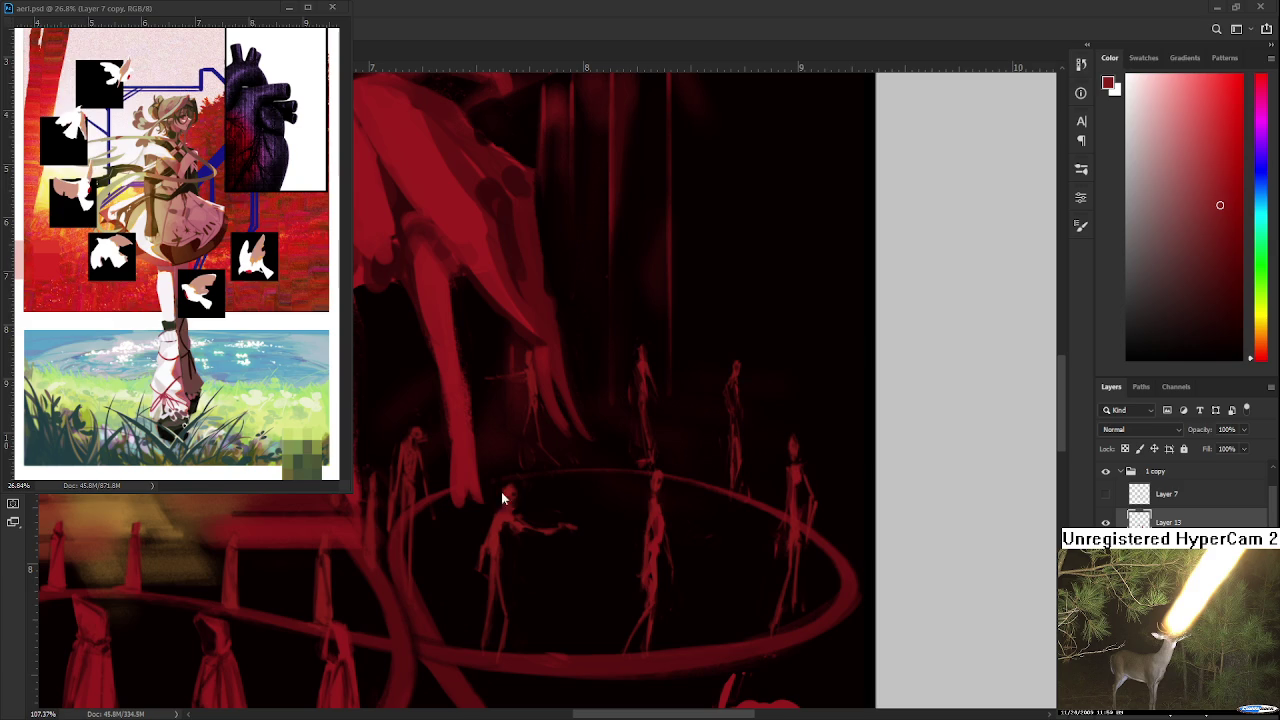
scroll(478, 472, down, 2)
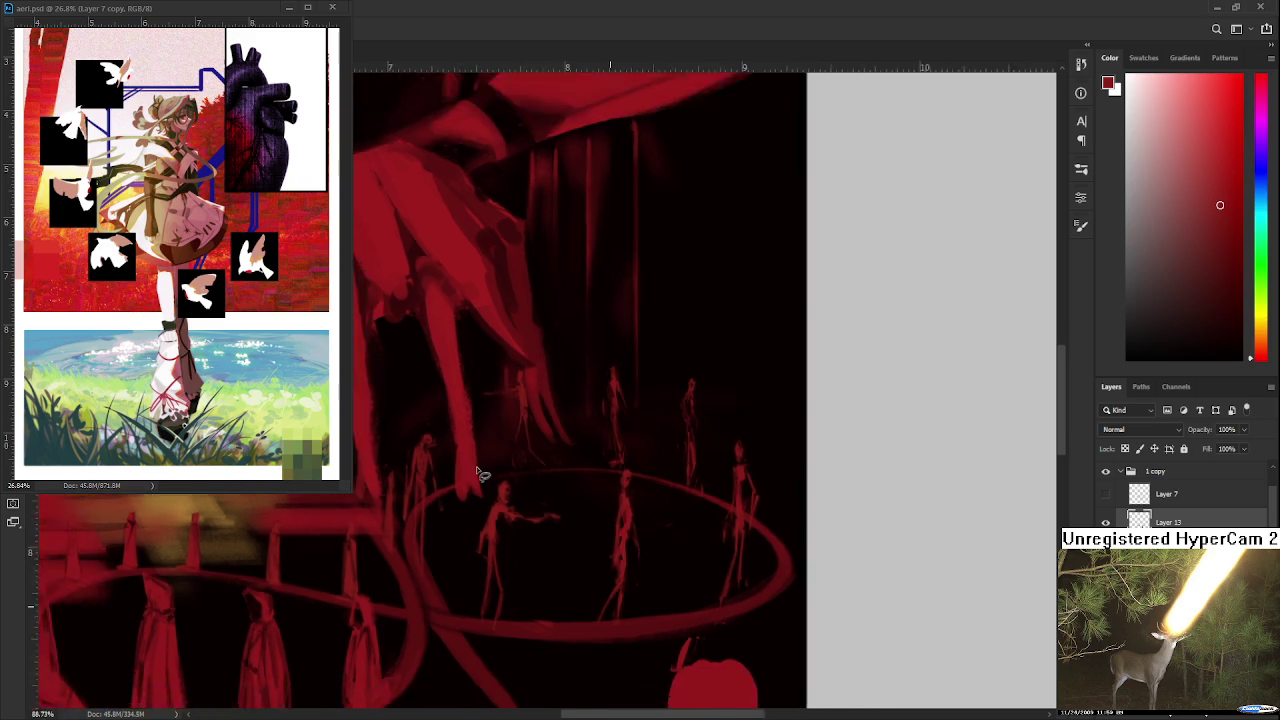
Step: Lasso the small red blob by the ring's left edge and start a free transform on it
scroll(471, 471, down, 2)
scroll(486, 514, up, 1)
scroll(486, 514, up, 2)
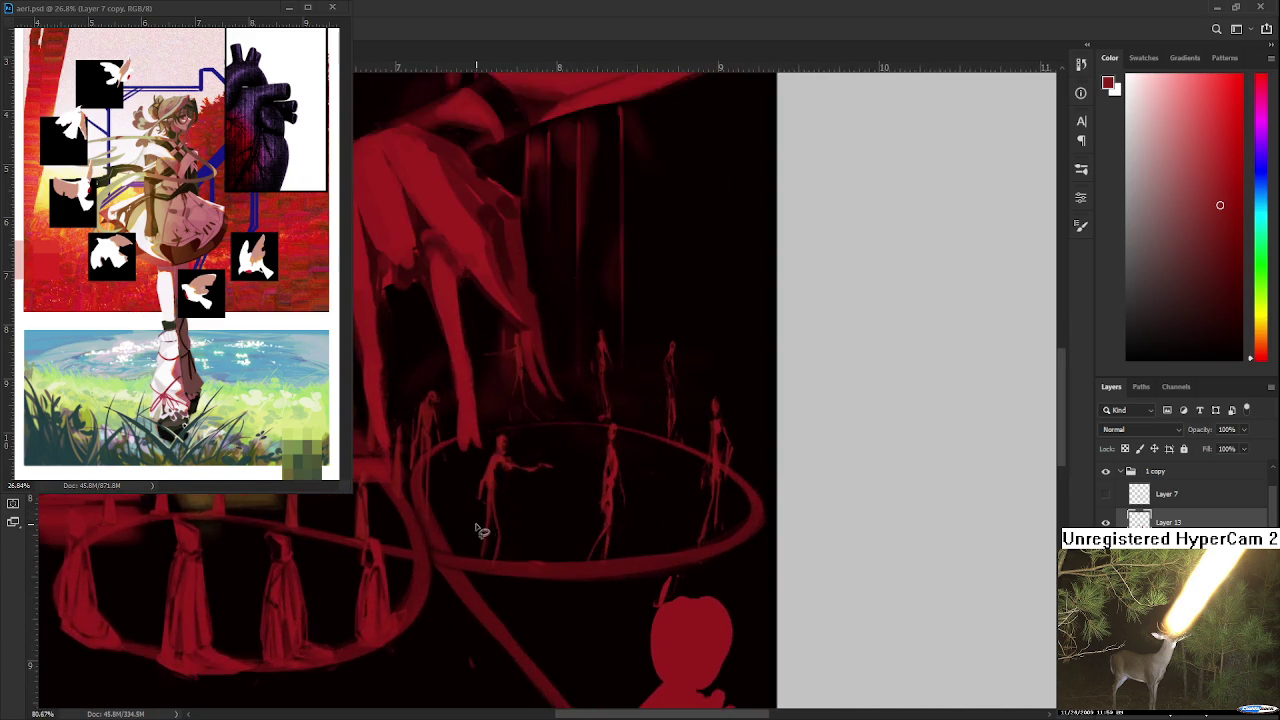
scroll(480, 522, down, 2)
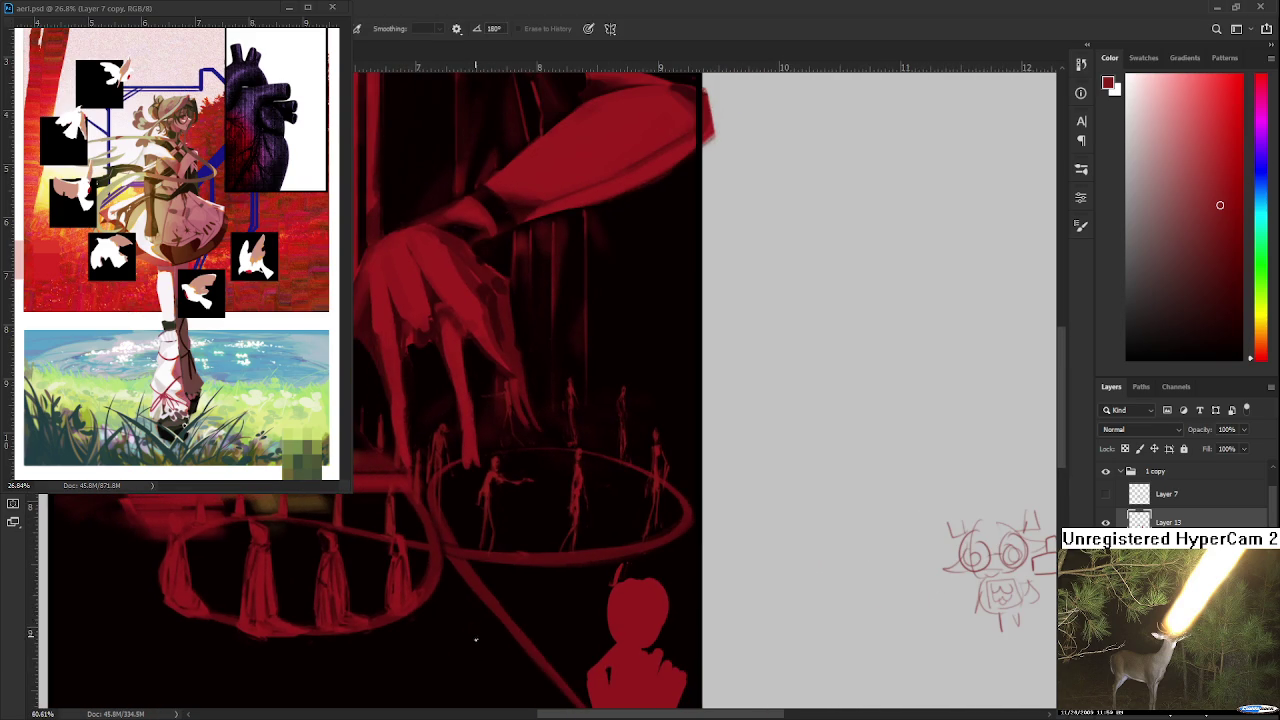
scroll(476, 626, up, 1)
scroll(485, 616, up, 1)
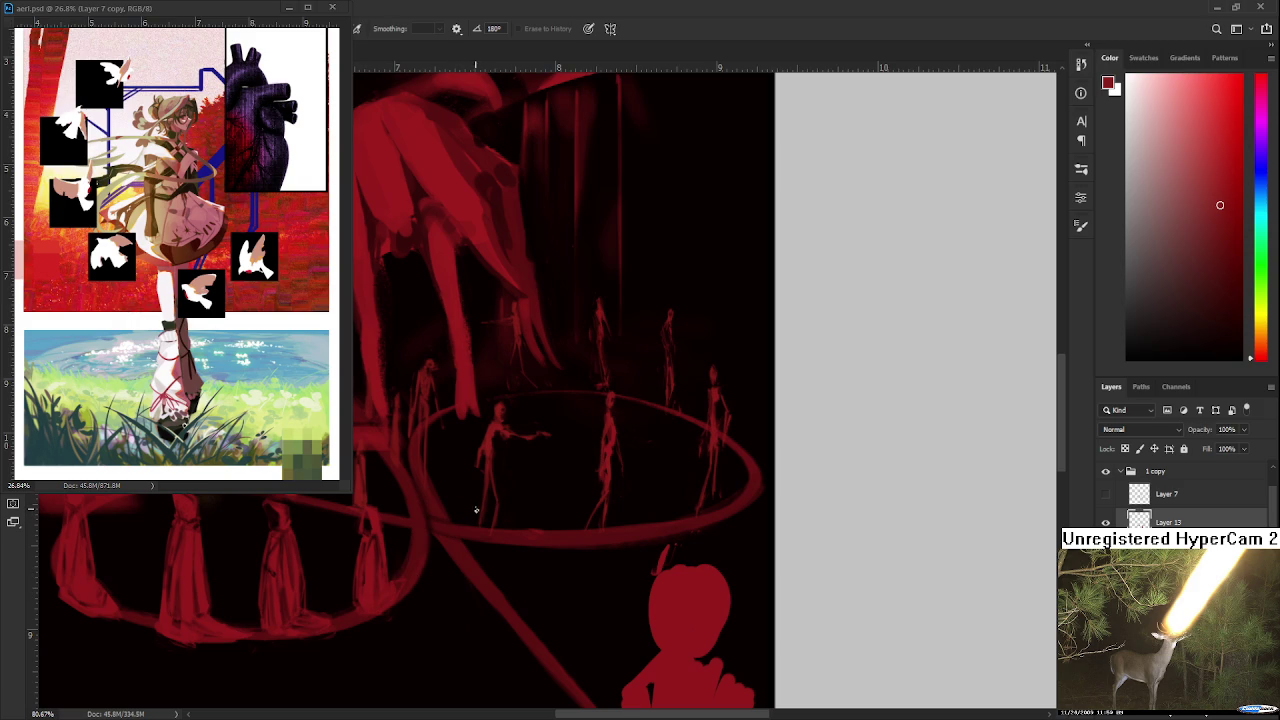
key(b)
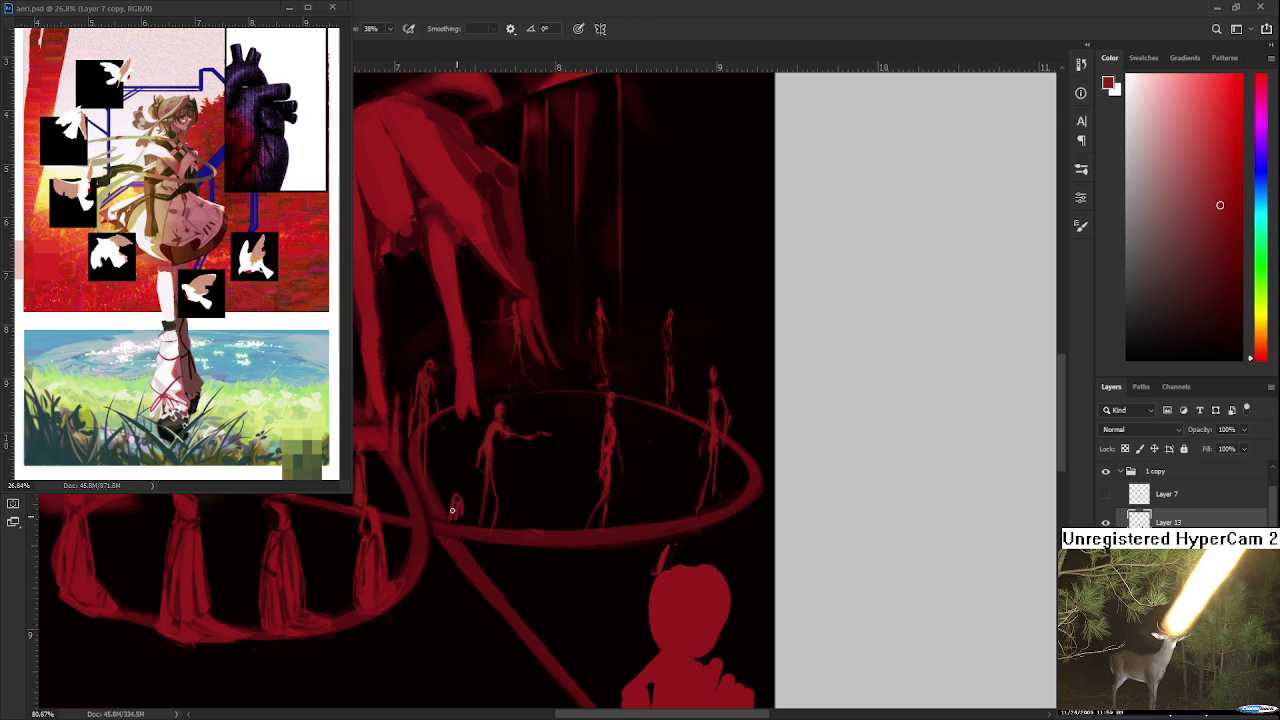
key(l)
mouse_move(458, 478)
mouse_down()
mouse_move(456, 546)
mouse_move(490, 520)
mouse_move(478, 515)
mouse_move(496, 492)
mouse_move(487, 518)
mouse_move(510, 495)
mouse_up()
key(ctrl+t)
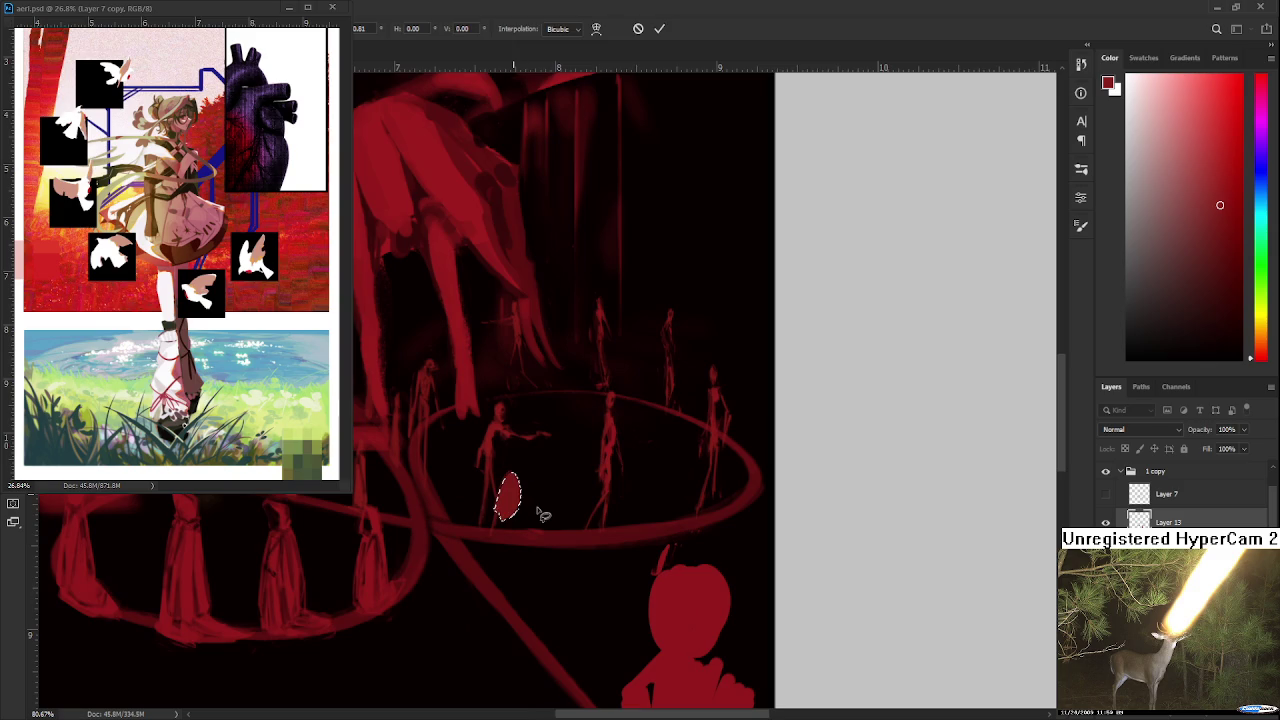
Step: Commit the blob's new position inside the ring, then pan and zoom to view the painting
key(Return)
drag(537, 509, 561, 464)
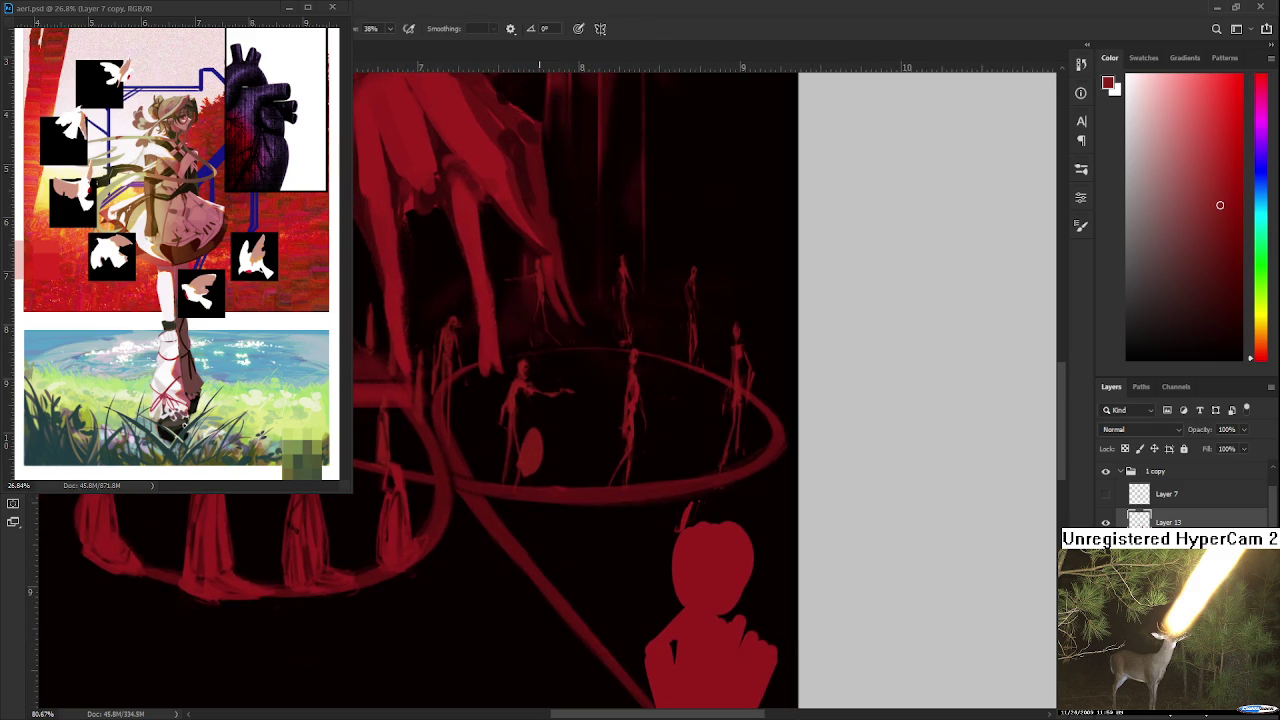
scroll(543, 420, down, 2)
scroll(557, 420, down, 1)
scroll(567, 420, up, 2)
scroll(567, 420, down, 1)
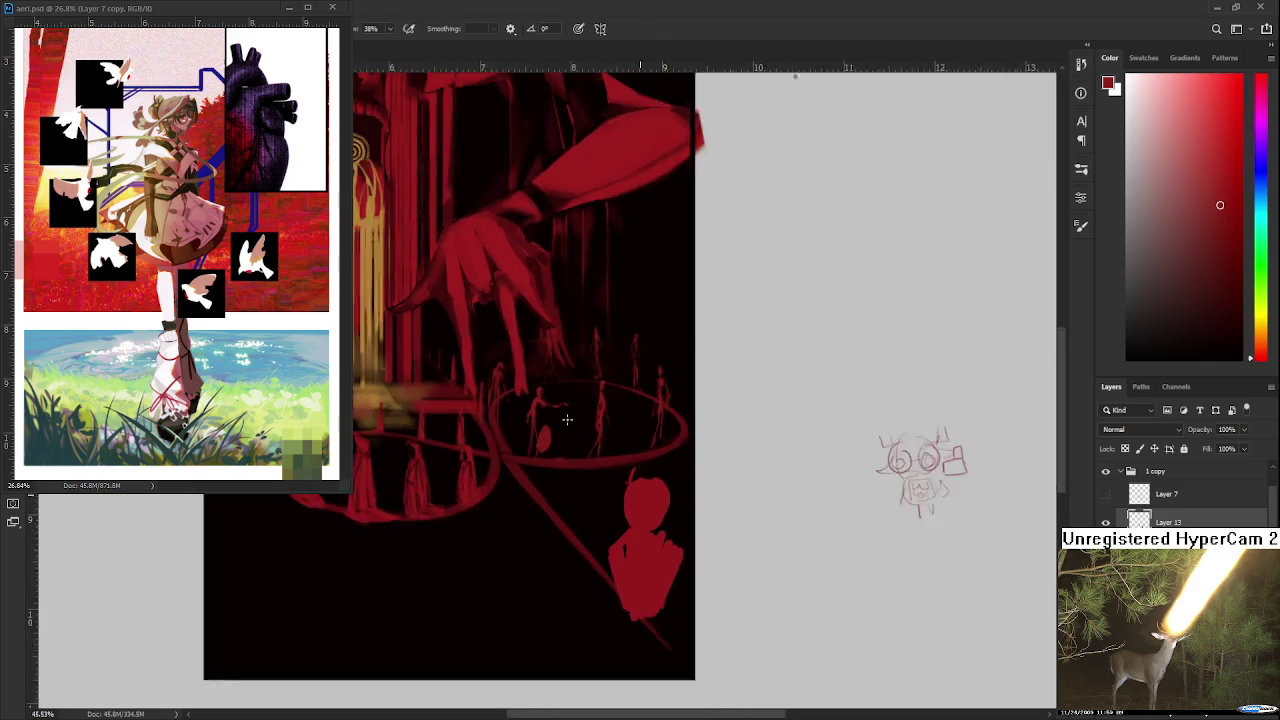
scroll(567, 420, down, 1)
scroll(567, 420, up, 2)
drag(565, 420, 540, 475)
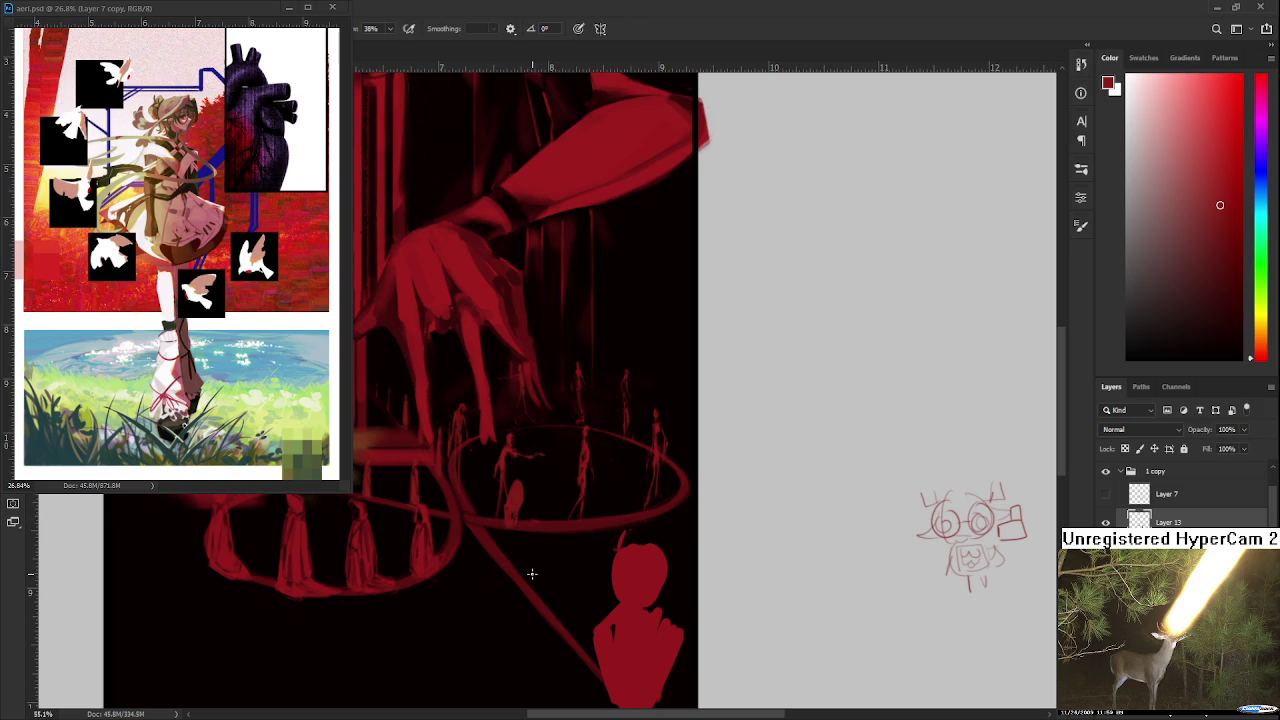
Step: Extend the small red blob downward into legs, alternating brush and eraser
key(e)
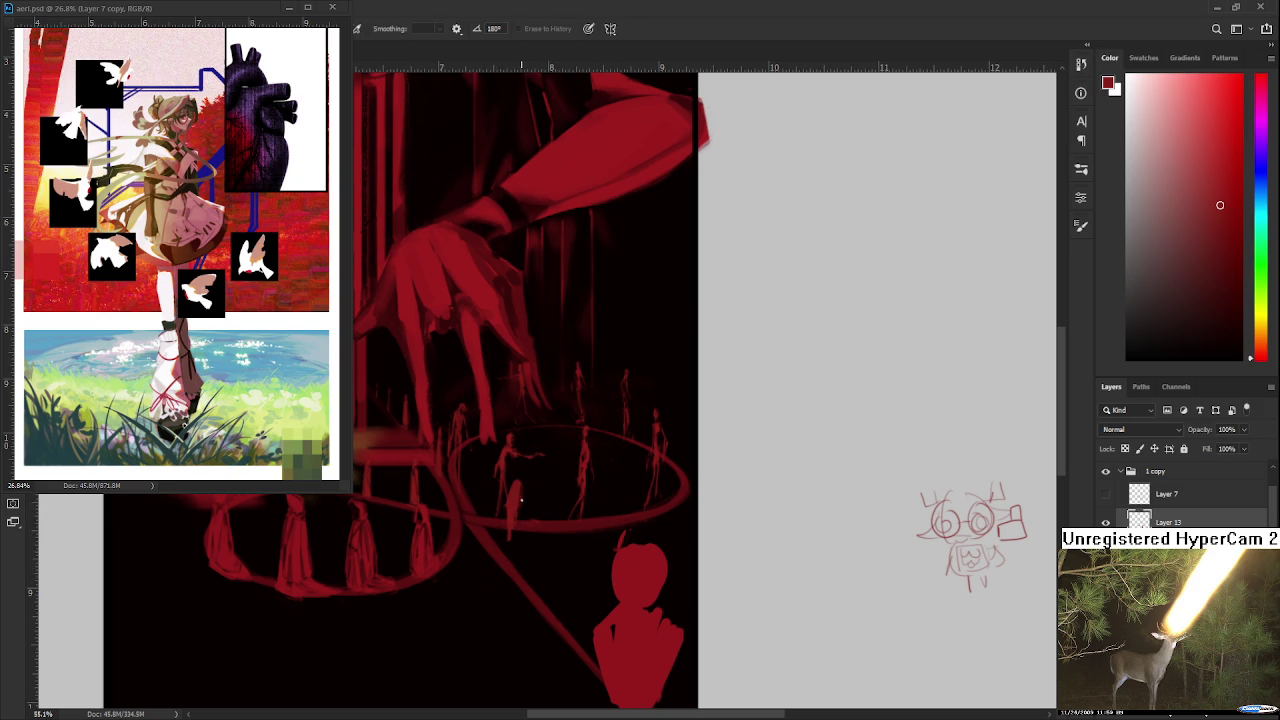
key(b)
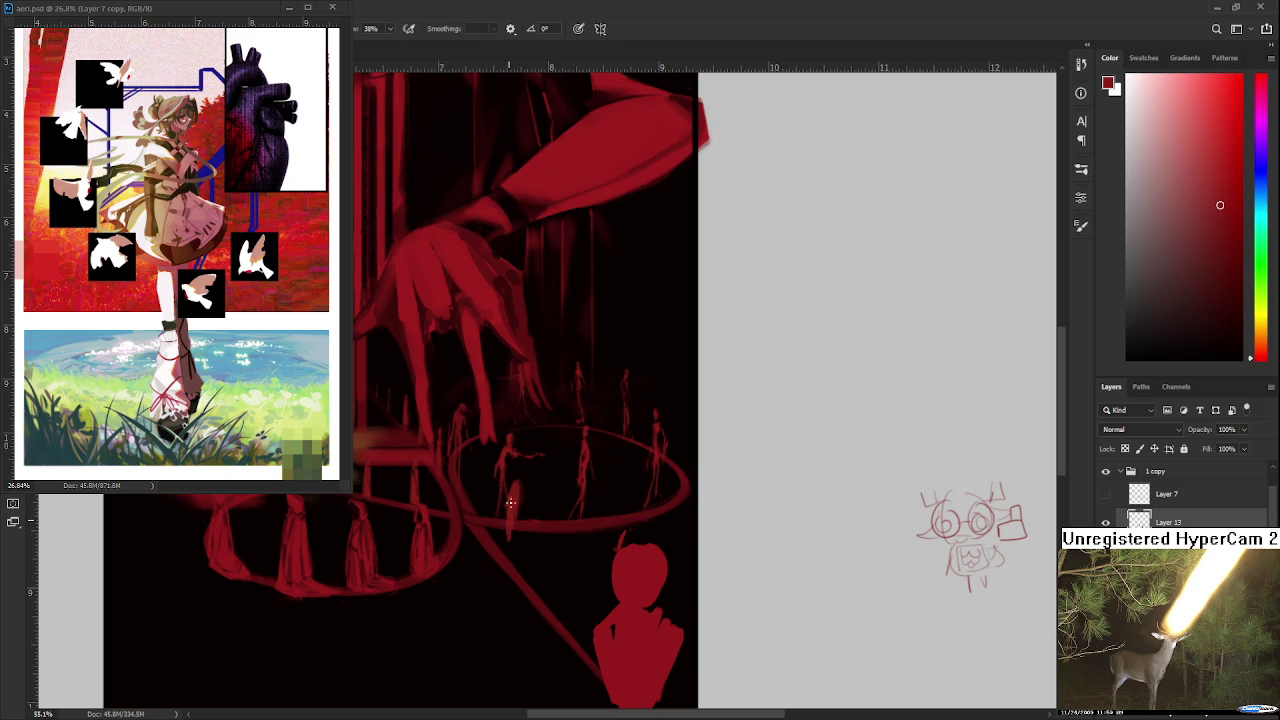
key(e)
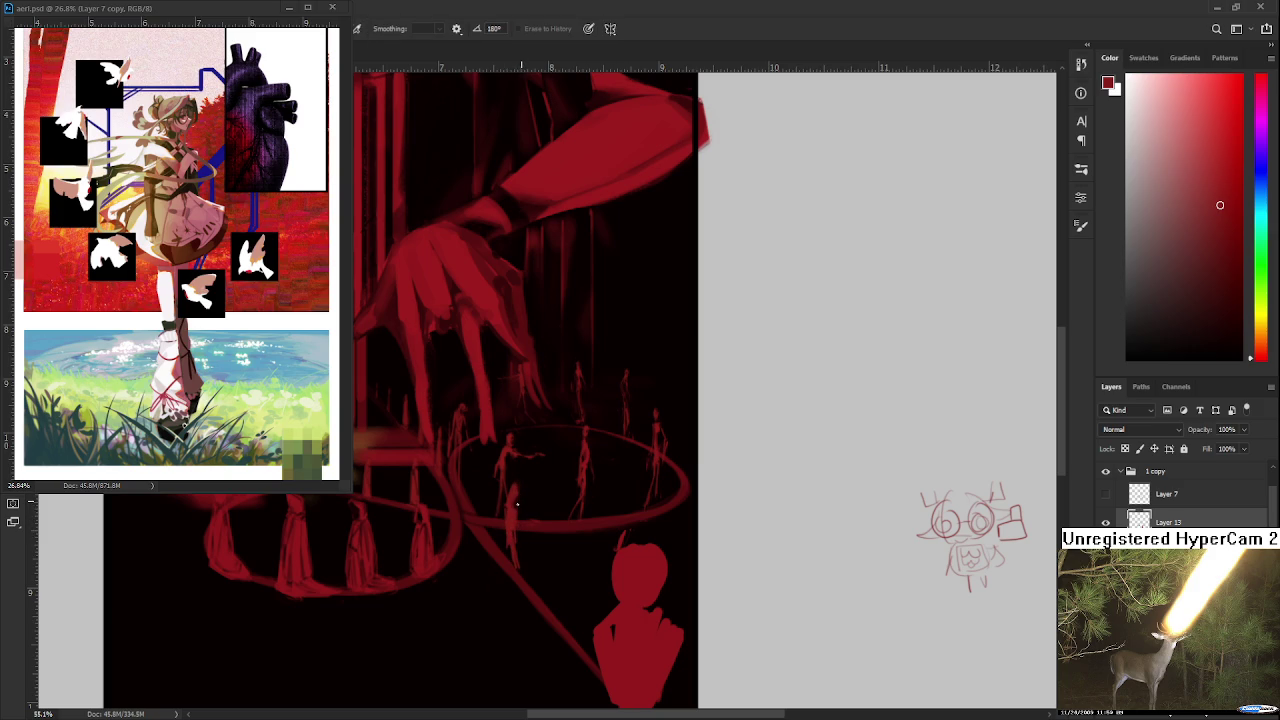
key(b)
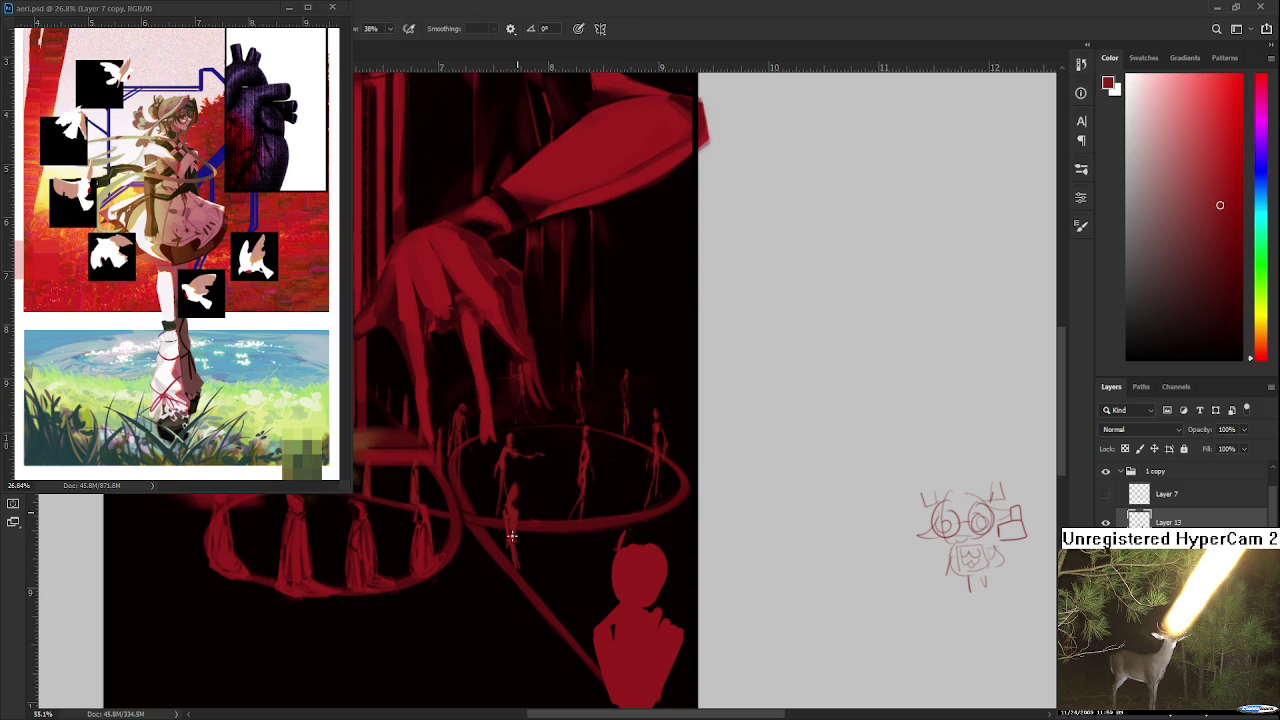
key(e)
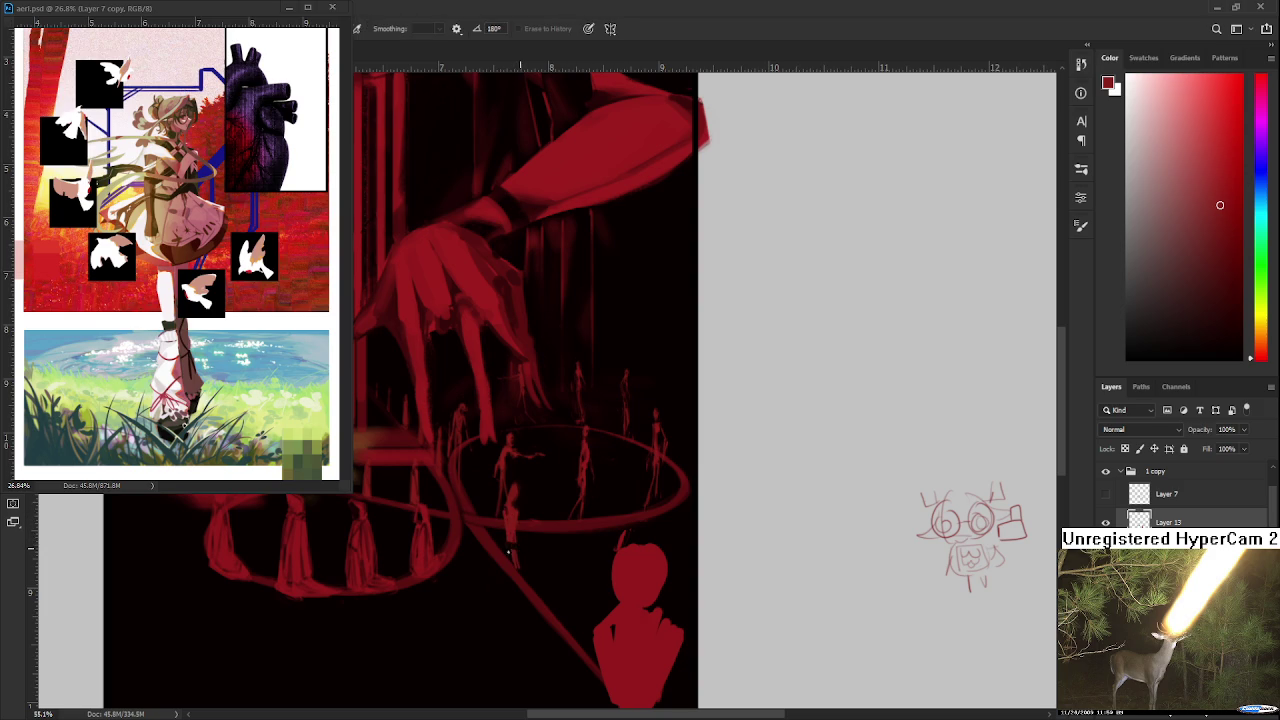
key(b)
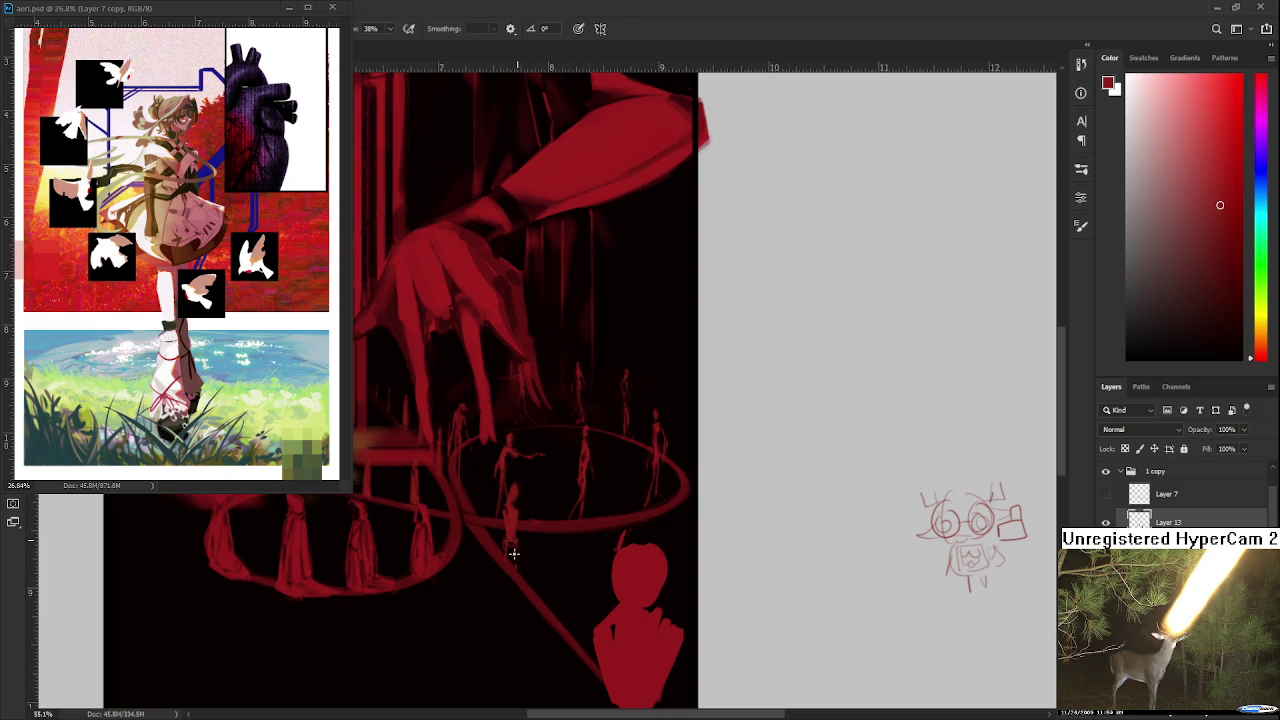
drag(509, 545, 503, 600)
Step: Erase the overlong bottom of the new figure's legs below the ring's edge
key(e)
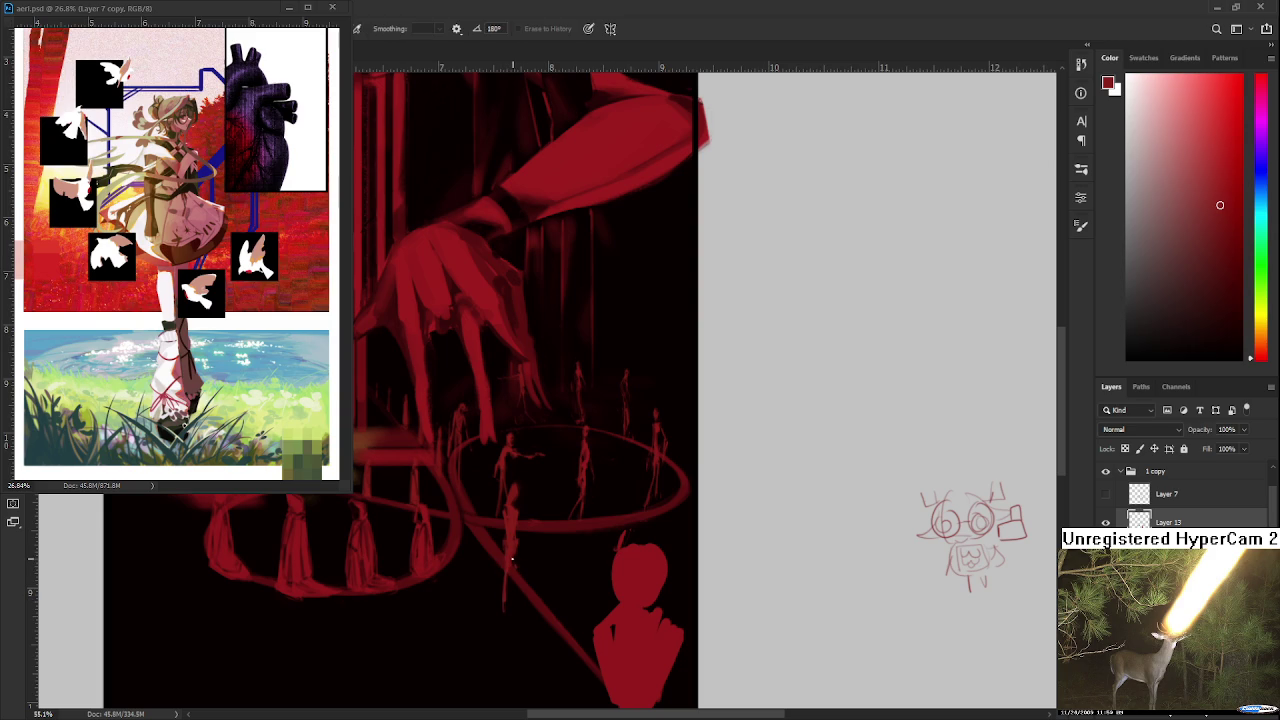
key(b)
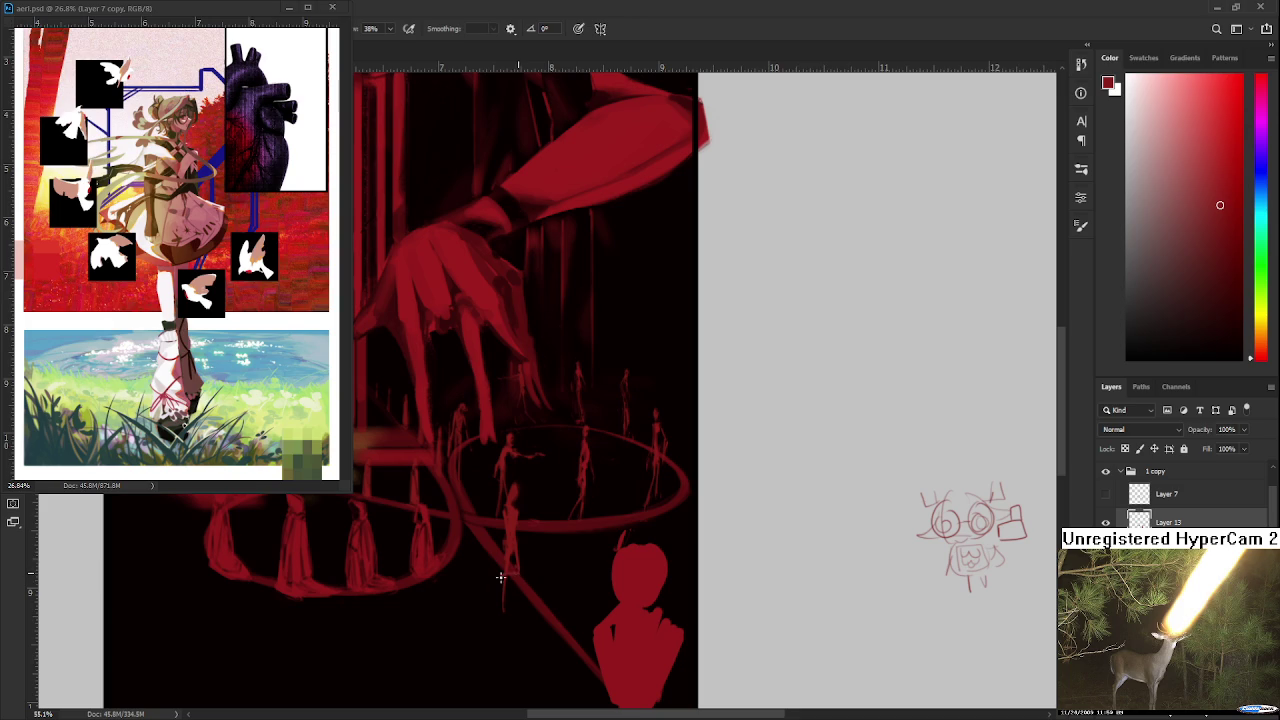
key(e)
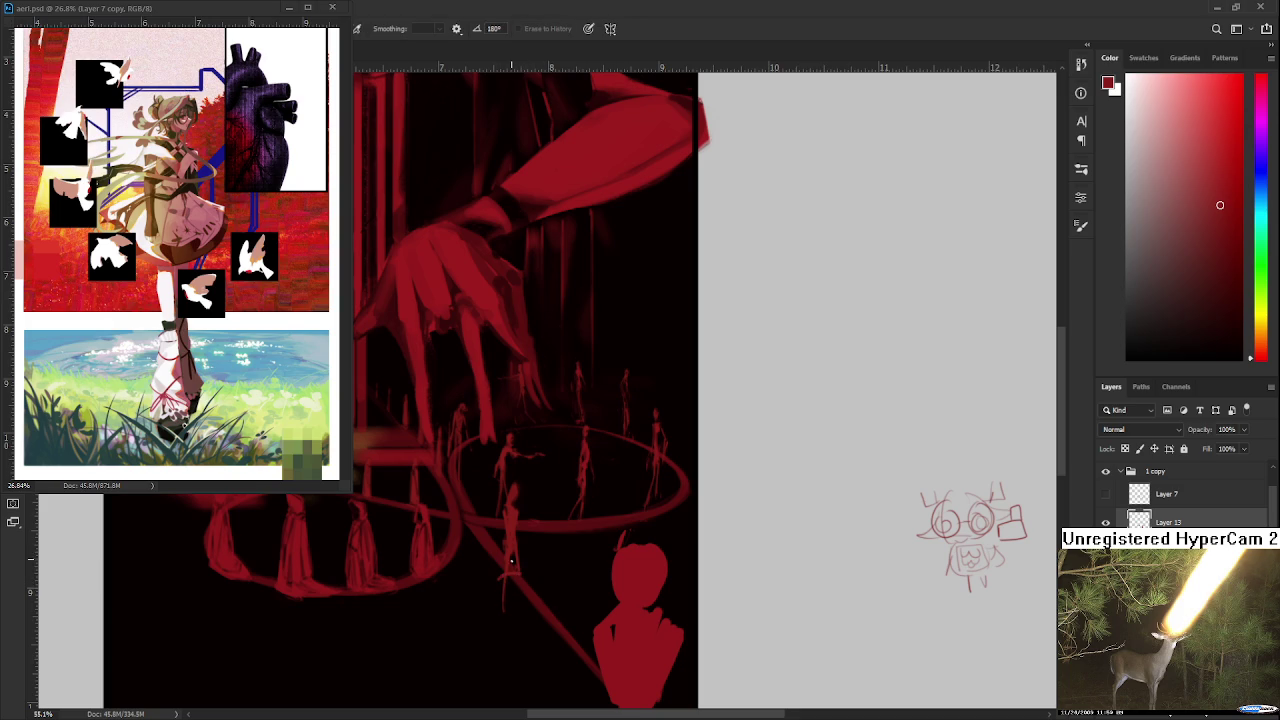
drag(508, 555, 505, 610)
drag(532, 550, 522, 545)
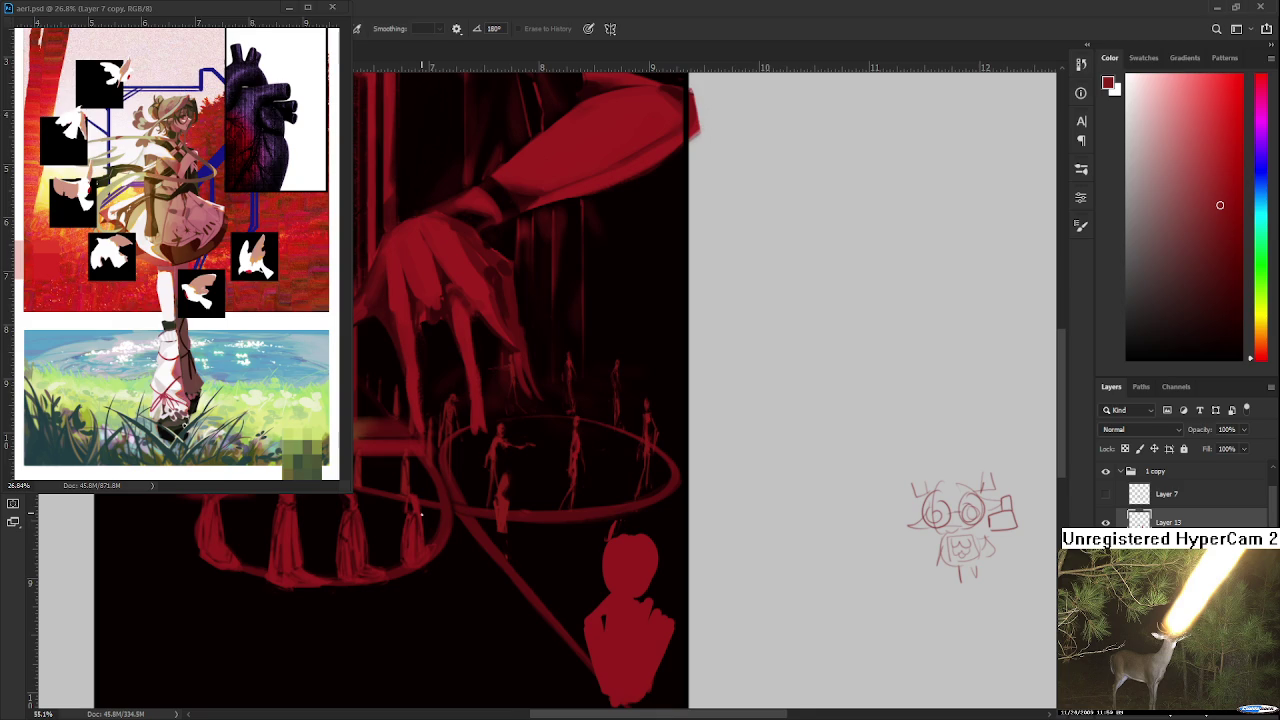
Step: Zoom in on the right ring and refine its front figure with alternating red strokes and erasing
scroll(421, 514, down, 2)
scroll(430, 512, down, 2)
scroll(454, 509, up, 3)
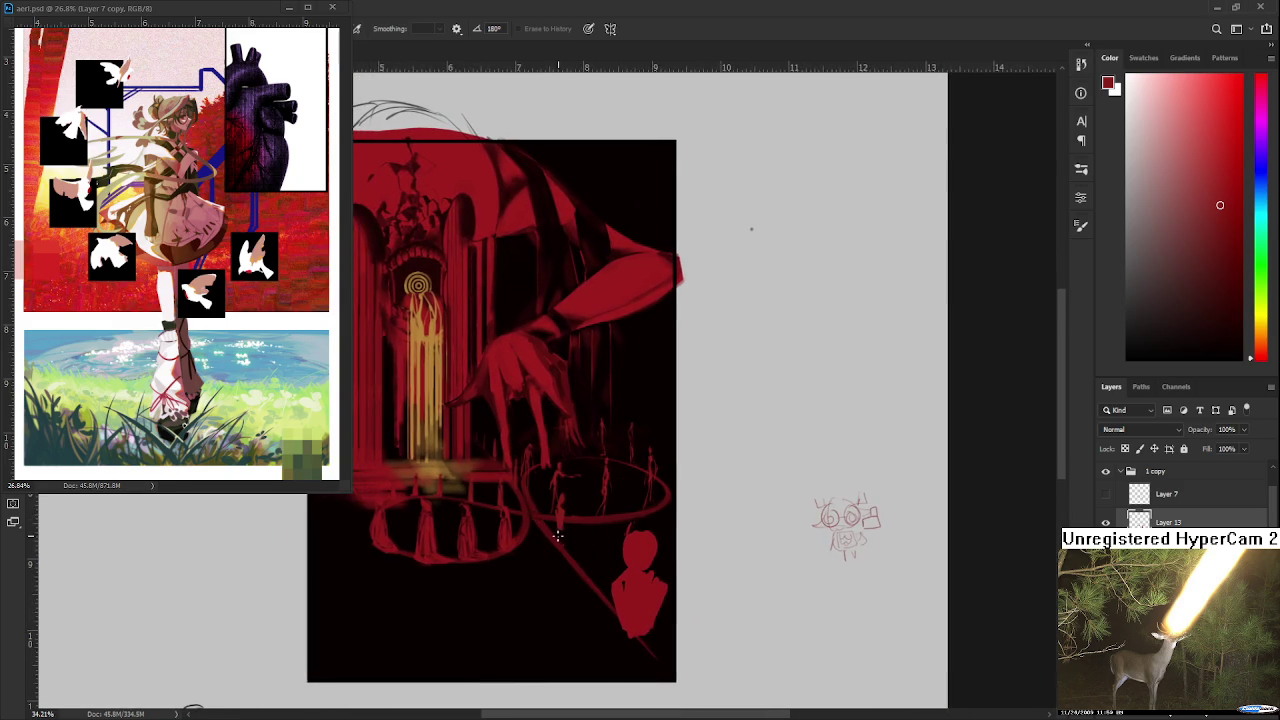
scroll(557, 537, up, 1)
scroll(556, 542, up, 1)
scroll(555, 550, up, 1)
scroll(554, 559, up, 1)
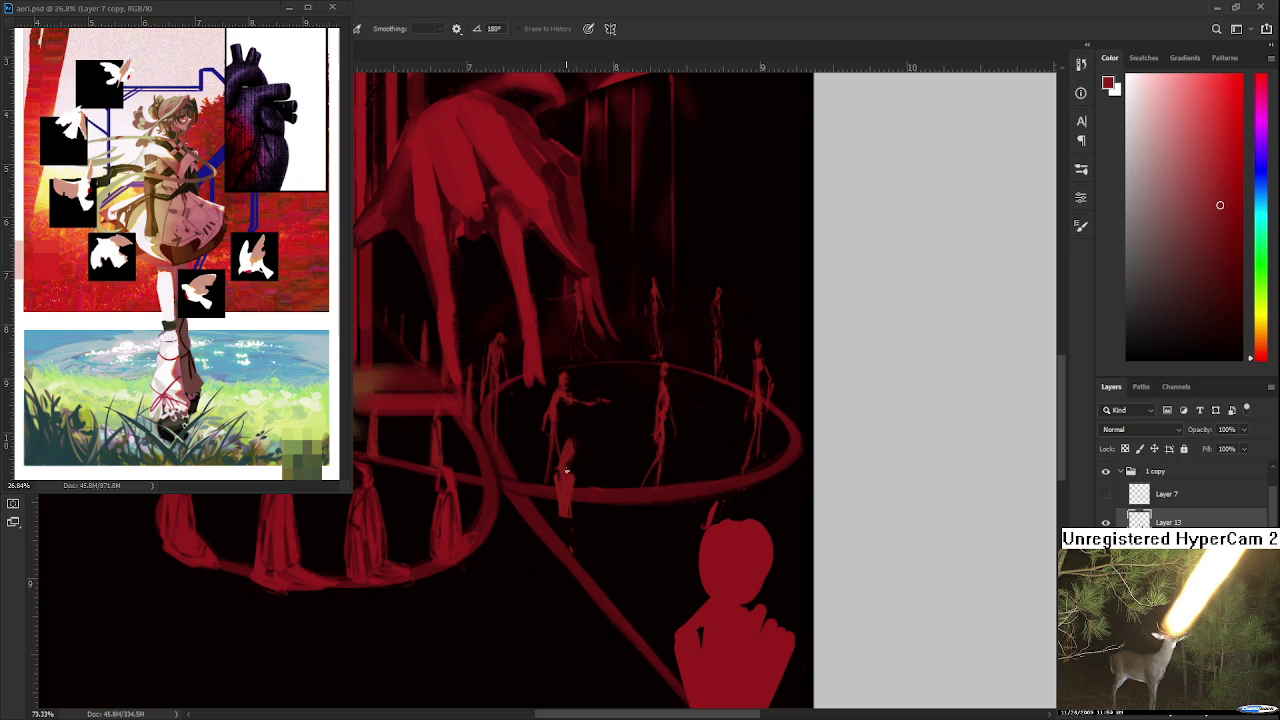
key(b)
key(e)
key(b)
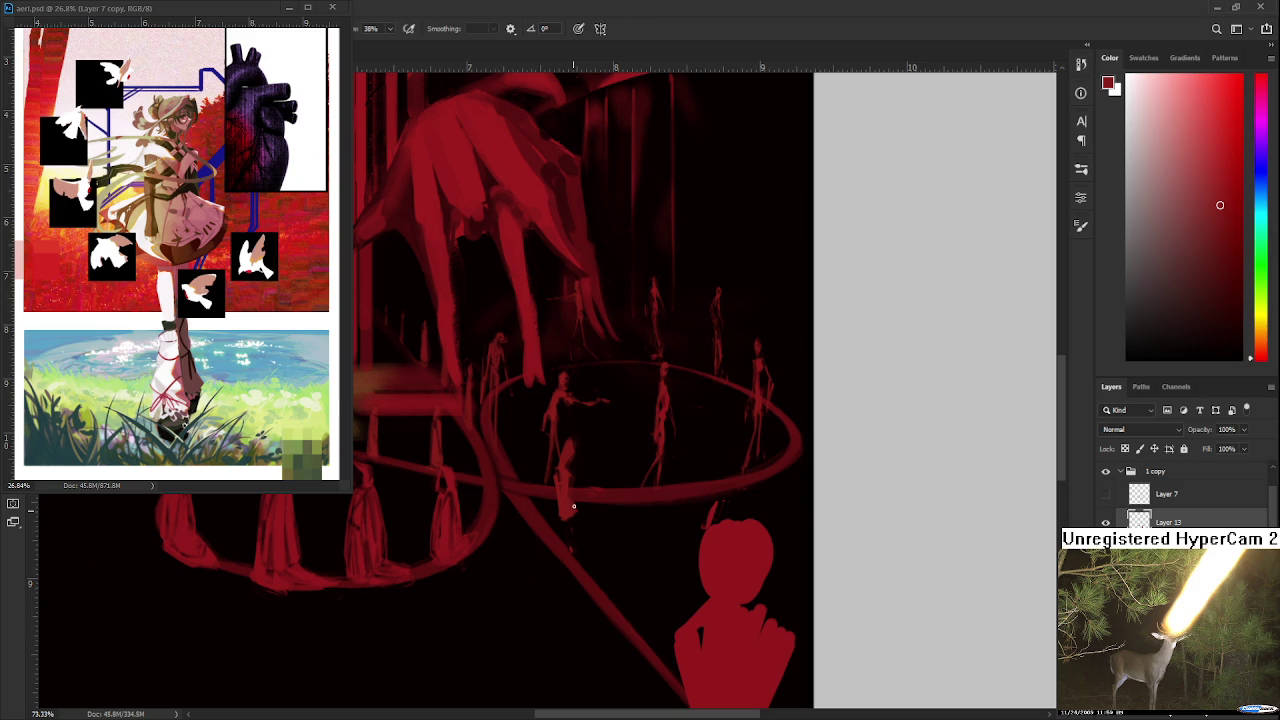
key(e)
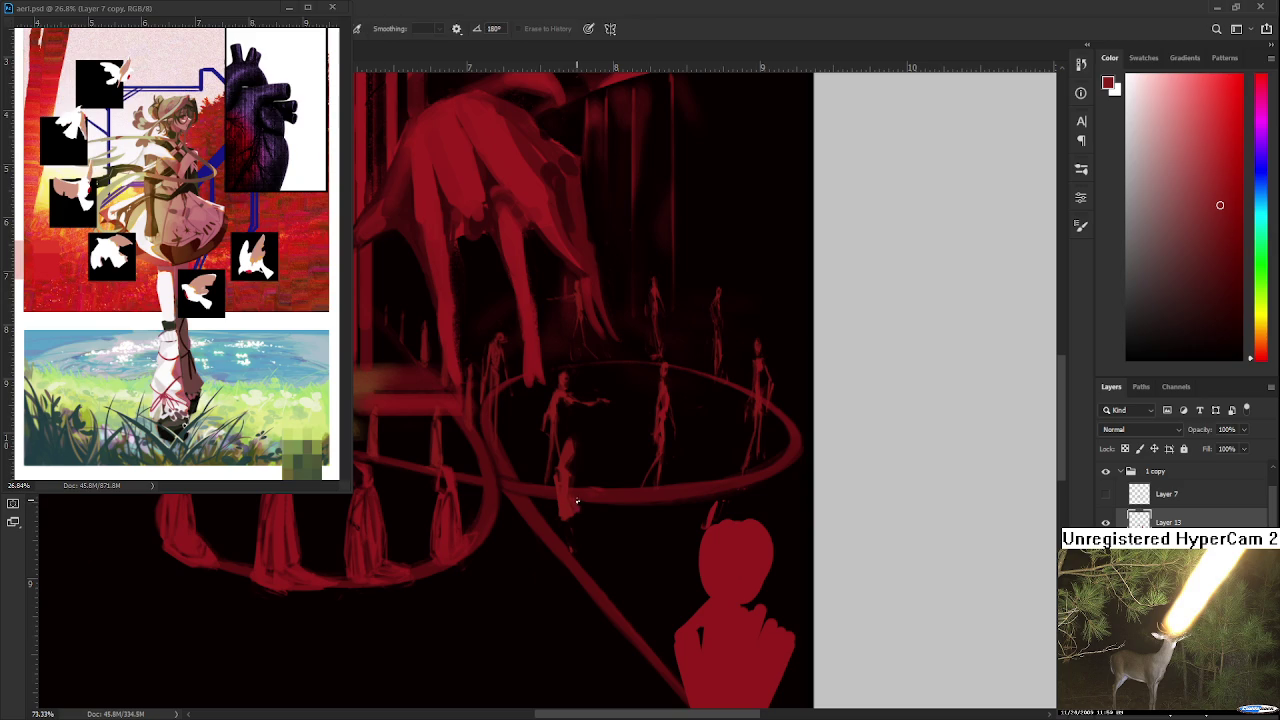
key(b)
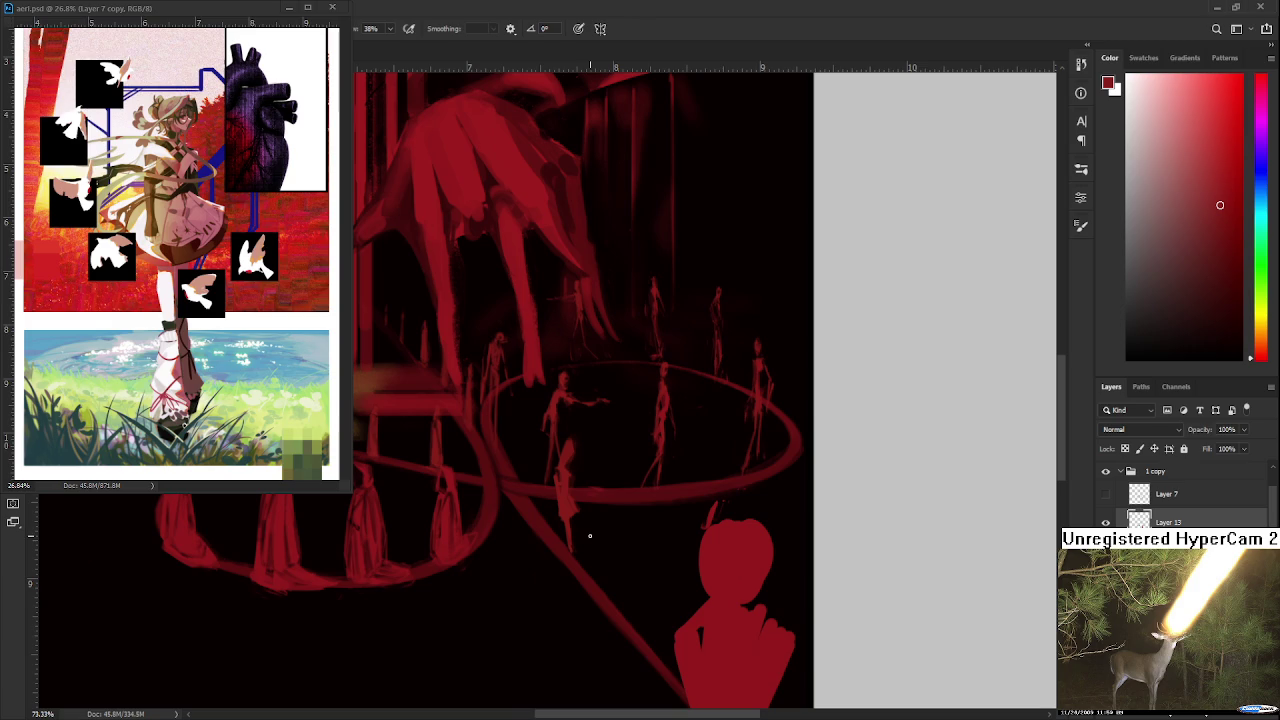
Step: Reframe the ring figures and keep painting and erasing to reshape the small front figure
scroll(590, 536, down, 2)
scroll(586, 529, down, 1)
scroll(586, 491, down, 1)
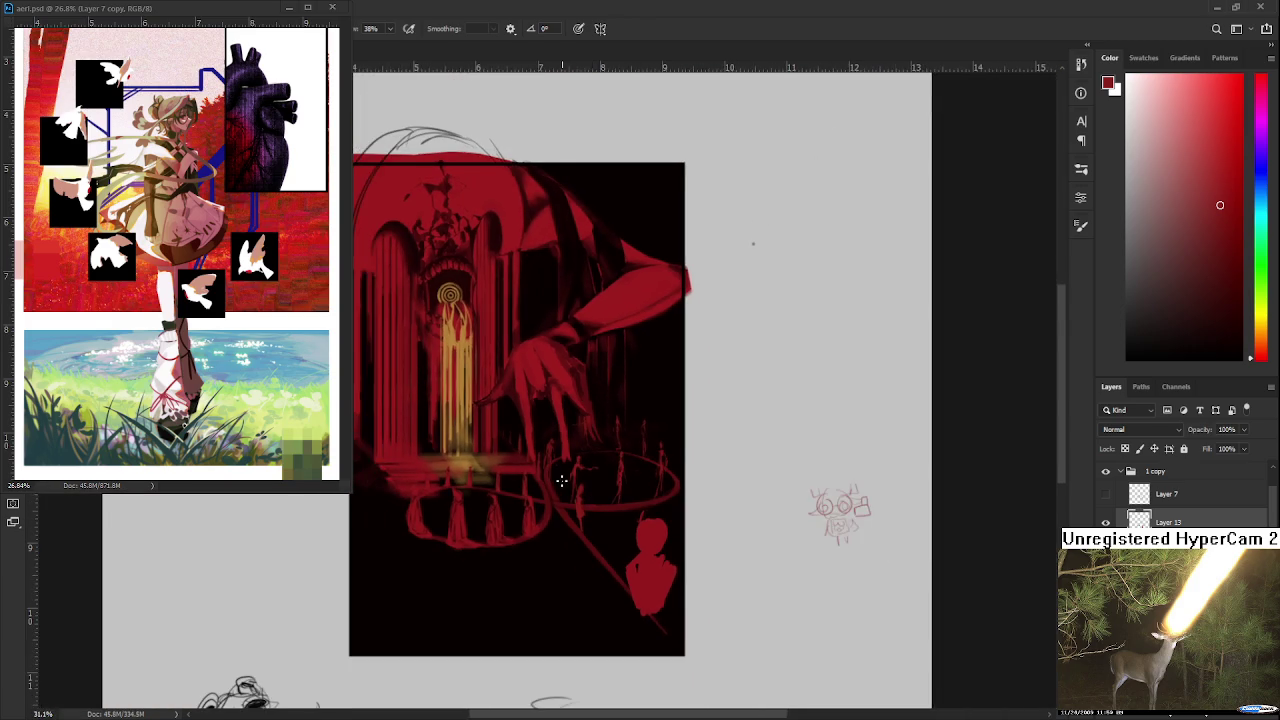
scroll(562, 481, up, 2)
scroll(600, 515, up, 1)
mouse_move(570, 536)
mouse_down()
mouse_move(598, 585)
mouse_move(622, 580)
mouse_up()
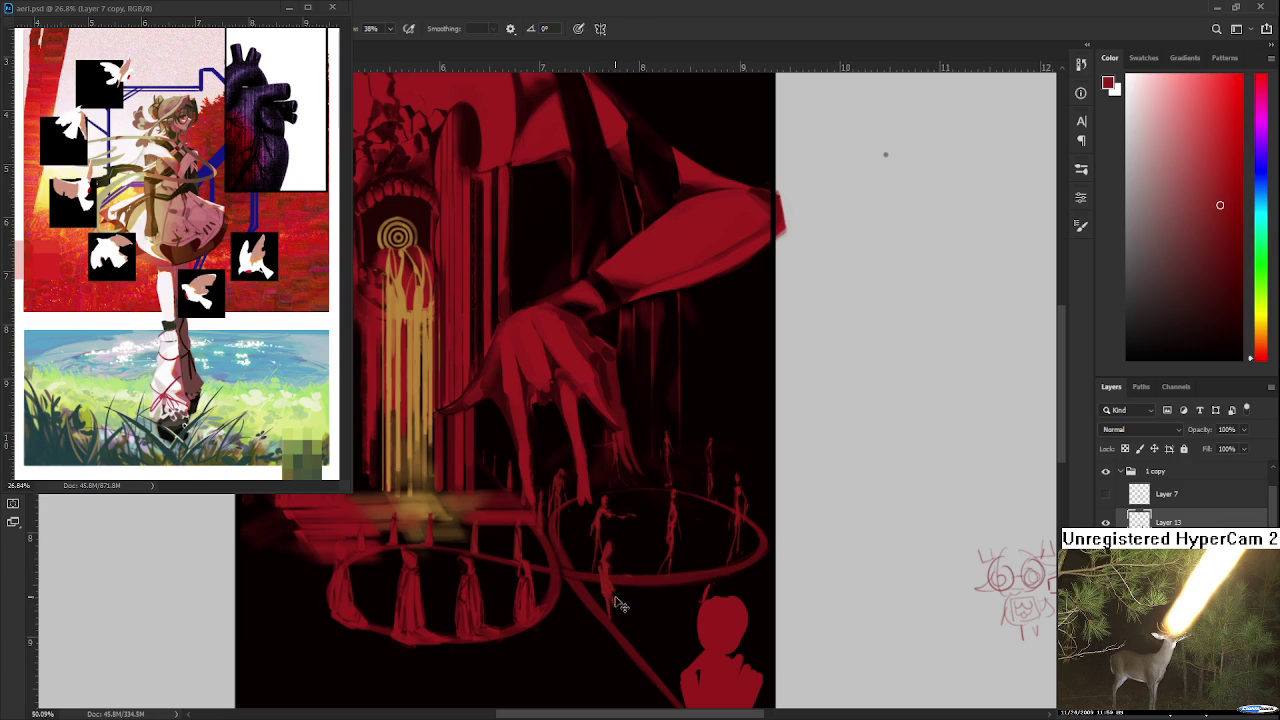
key(e)
key(b)
key(e)
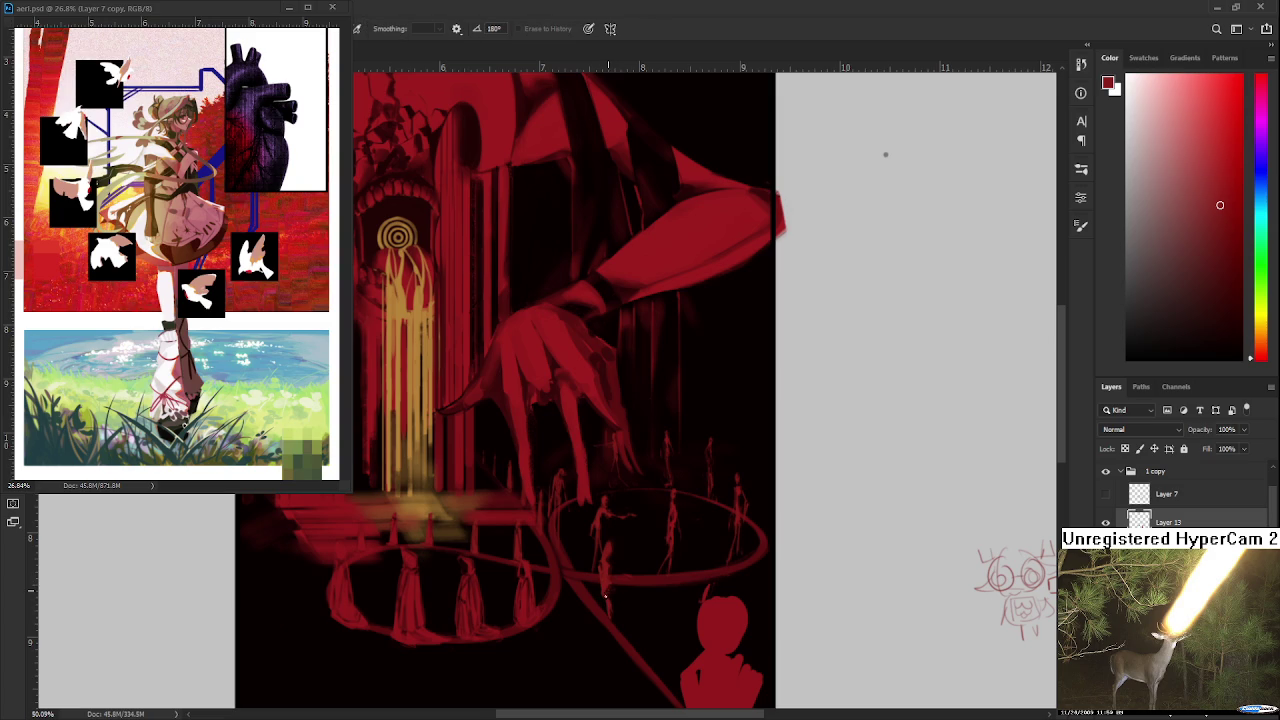
key(b)
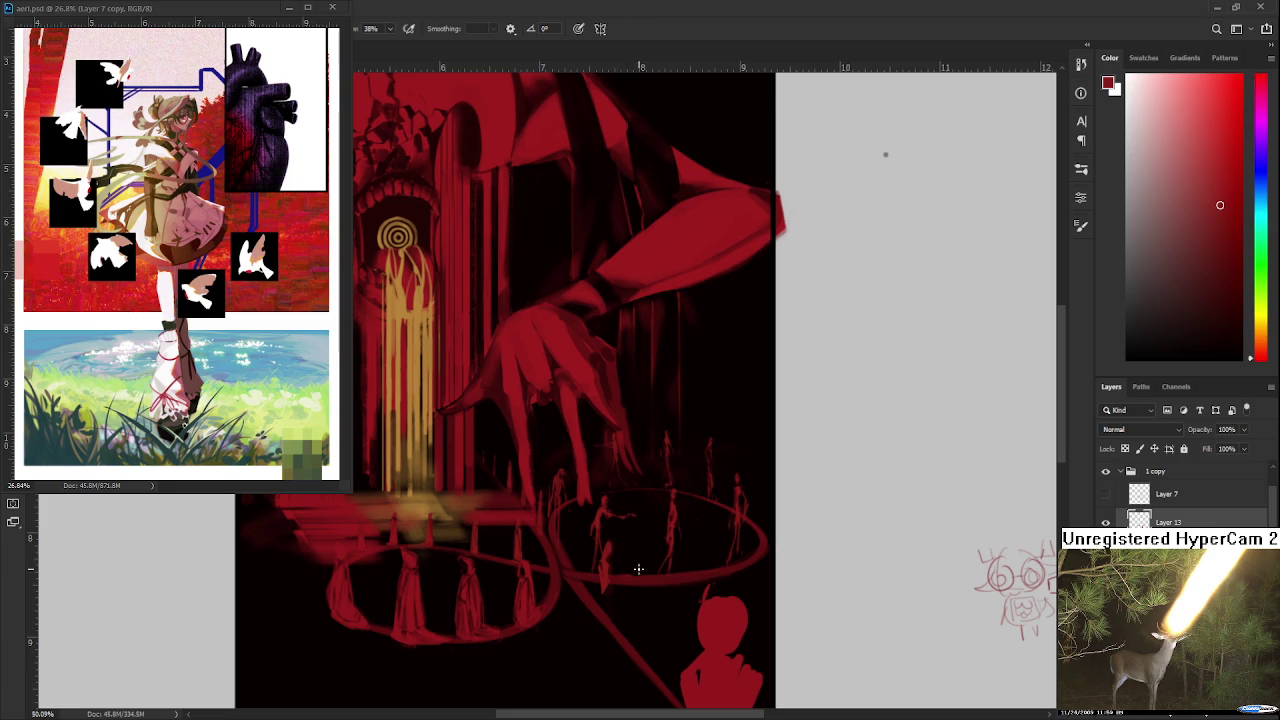
scroll(640, 569, down, 2)
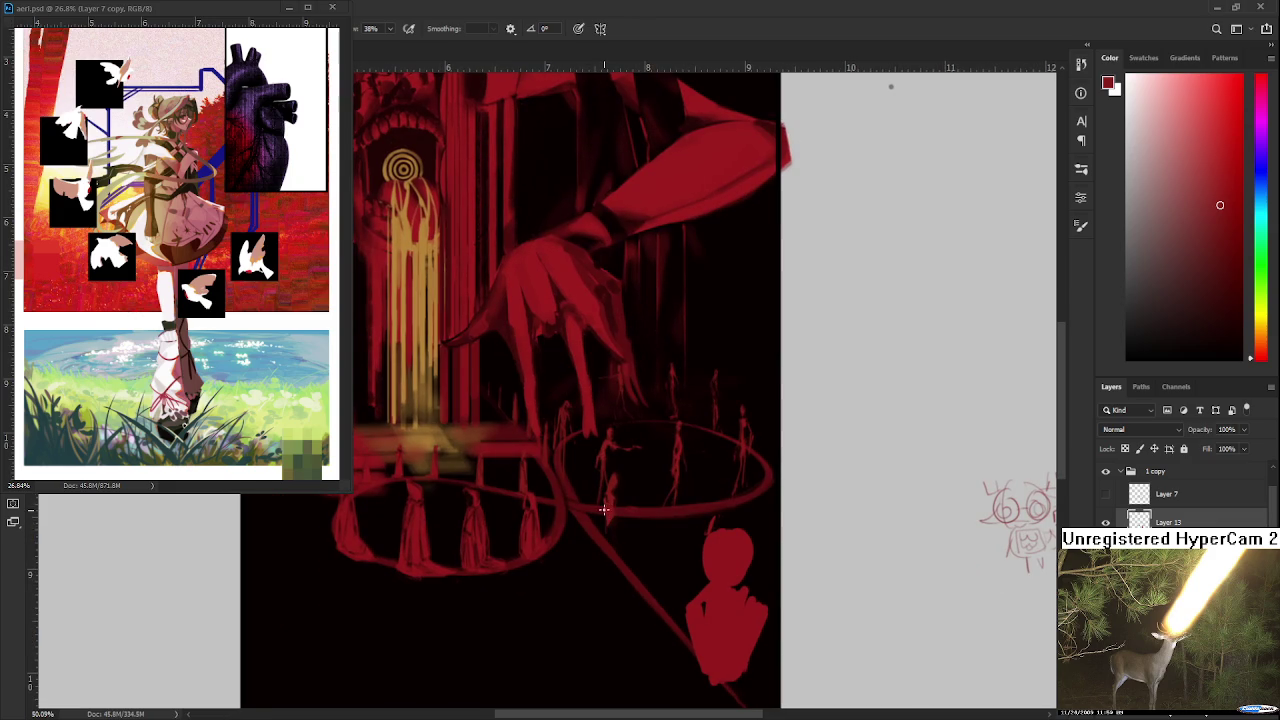
Step: Alternate red brush strokes and erasing to refine the small standing front figure
key(e)
key(b)
key(e)
key(b)
key(e)
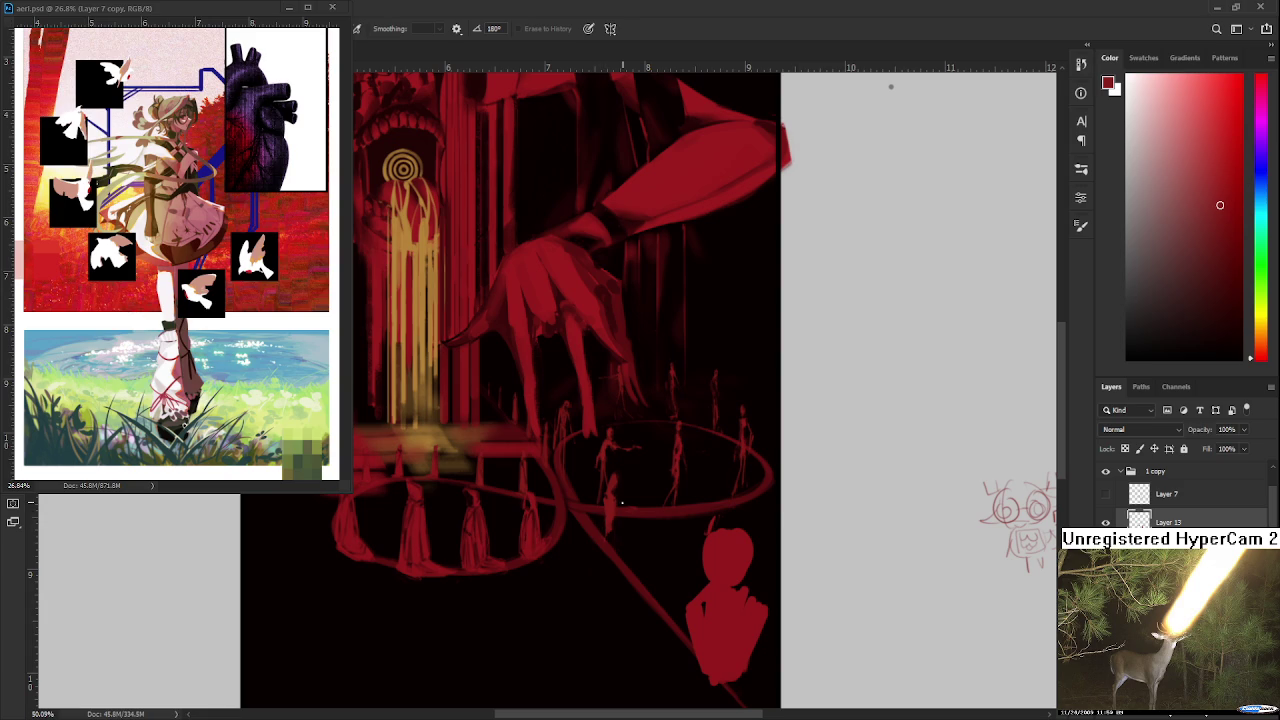
key(b)
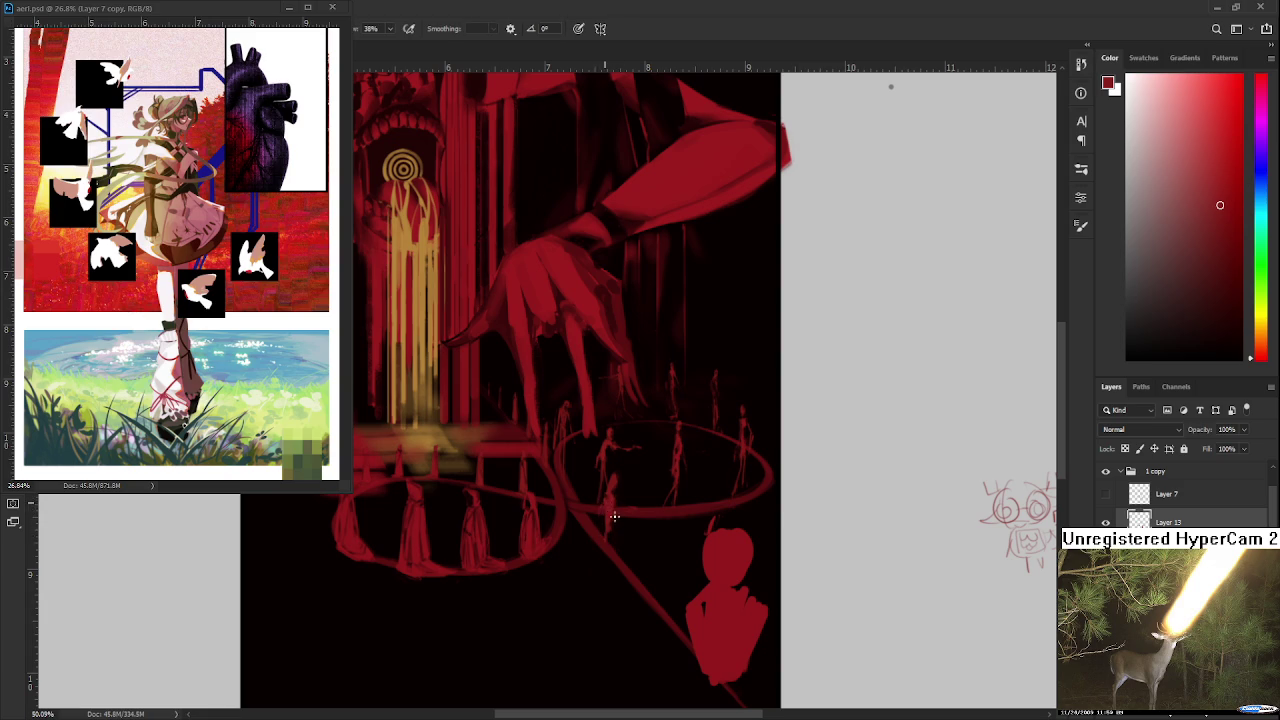
key(e)
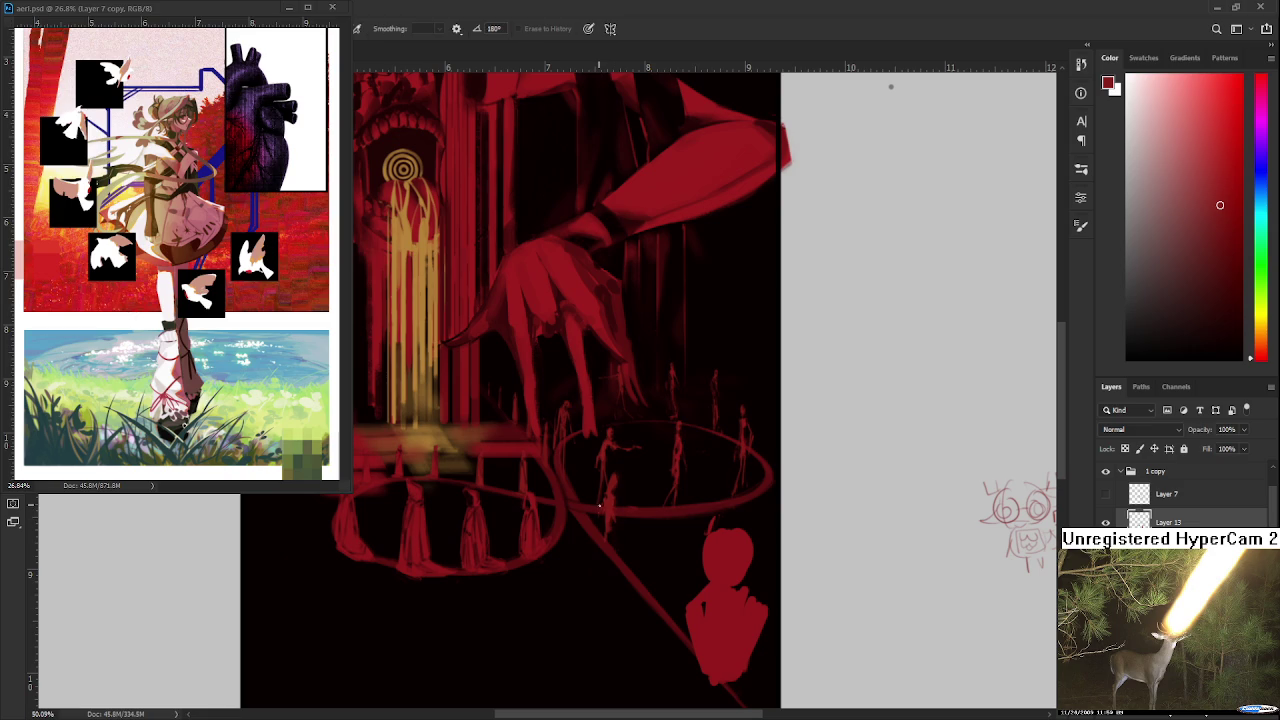
key(b)
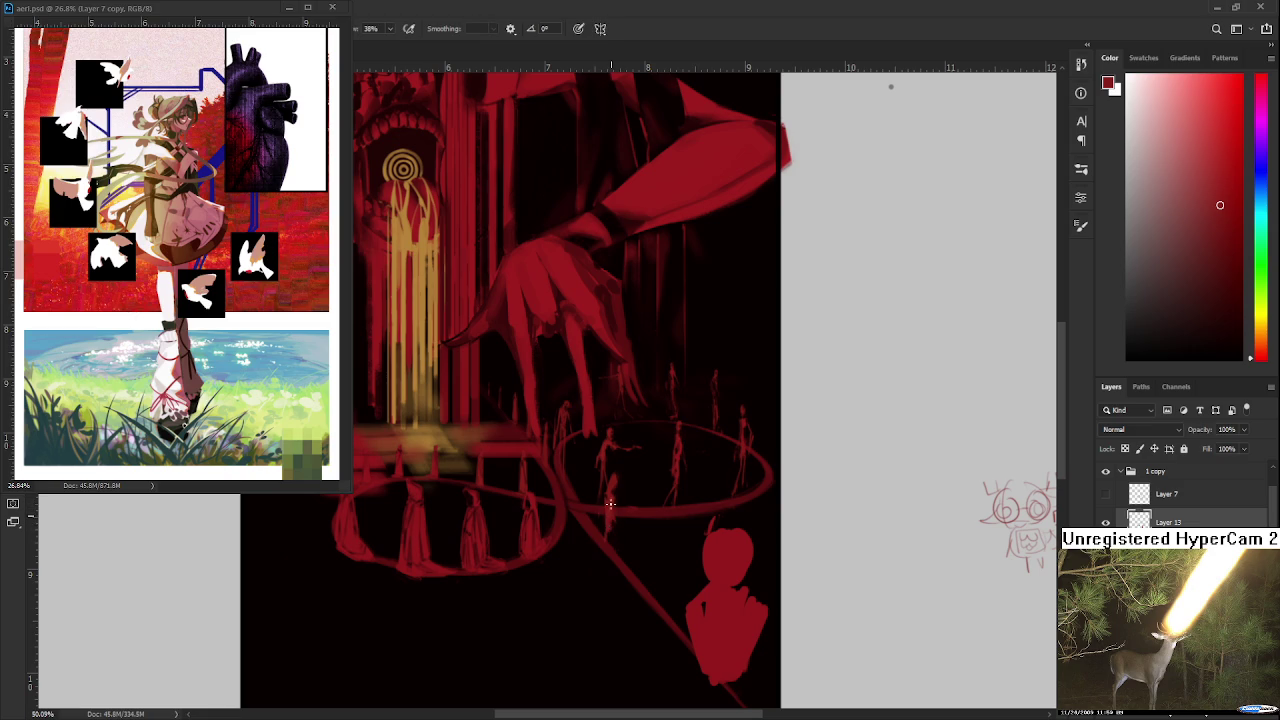
Step: Erase a final bit of the front figure and loop a freehand selection around it
key(e)
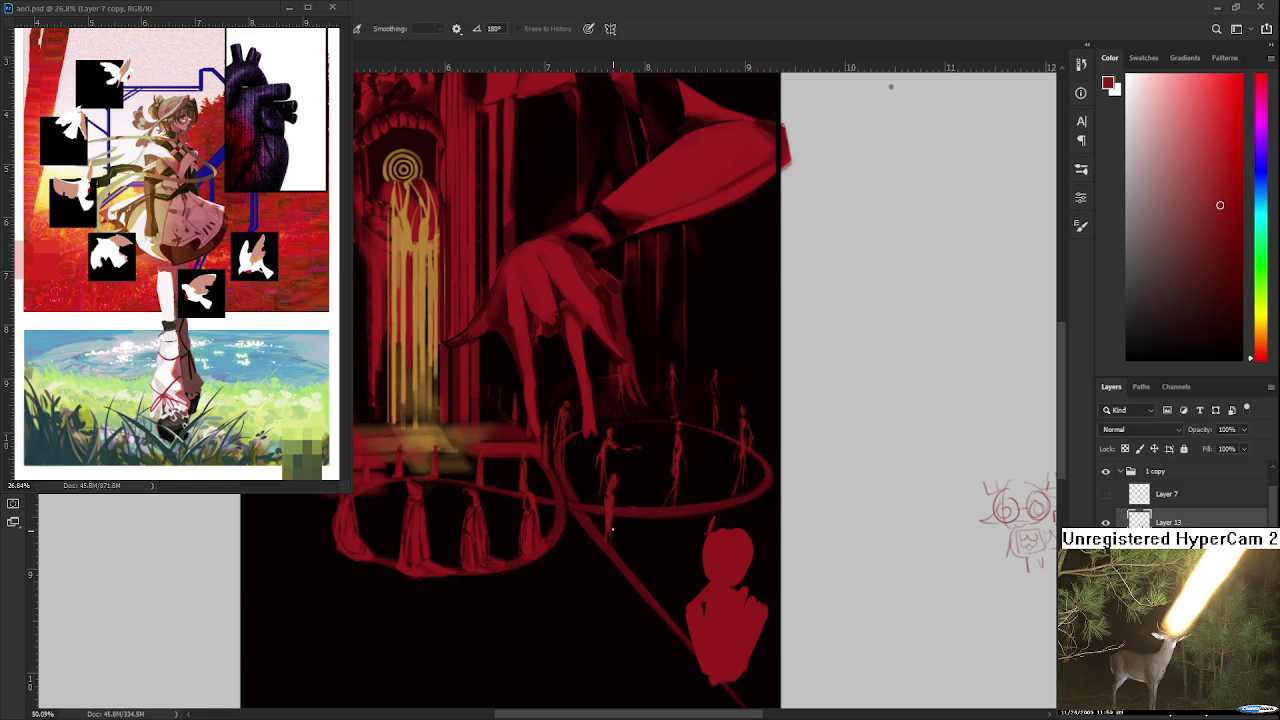
key(v)
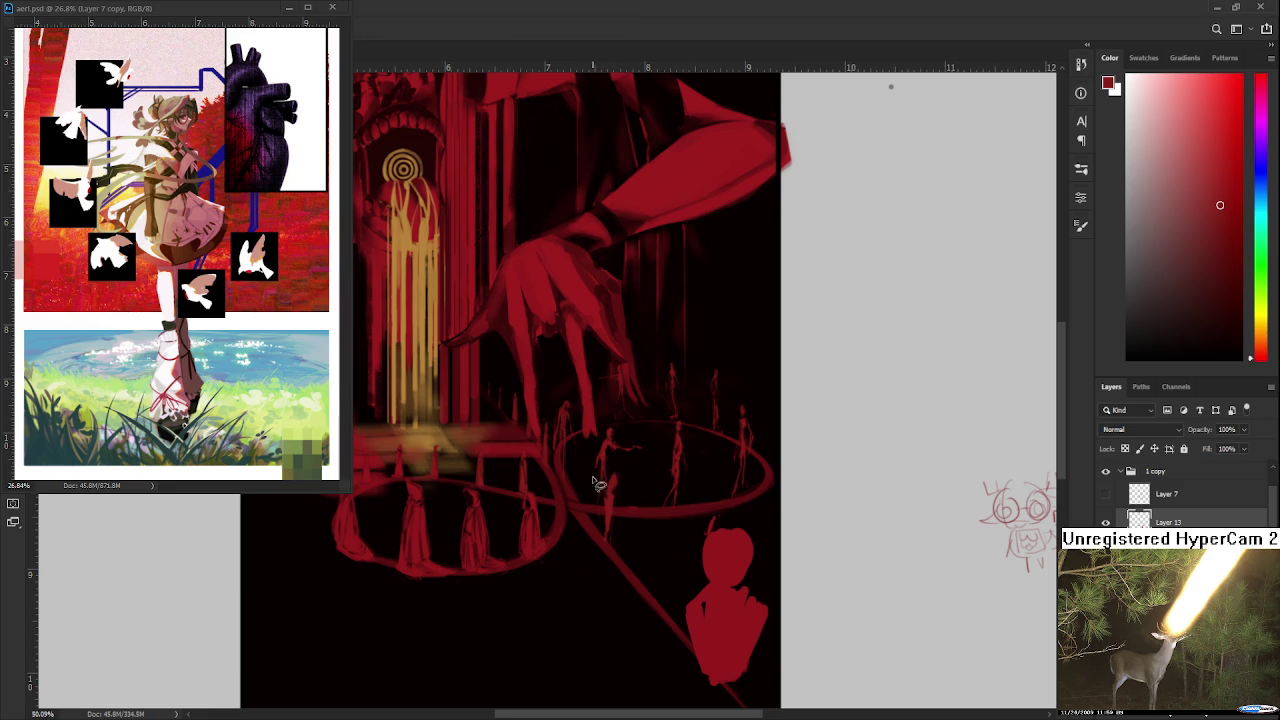
drag(606, 490, 600, 540)
Step: Stretch the selected front figure taller, shift it up and left, then brush a faint line below
key(ctrl+t)
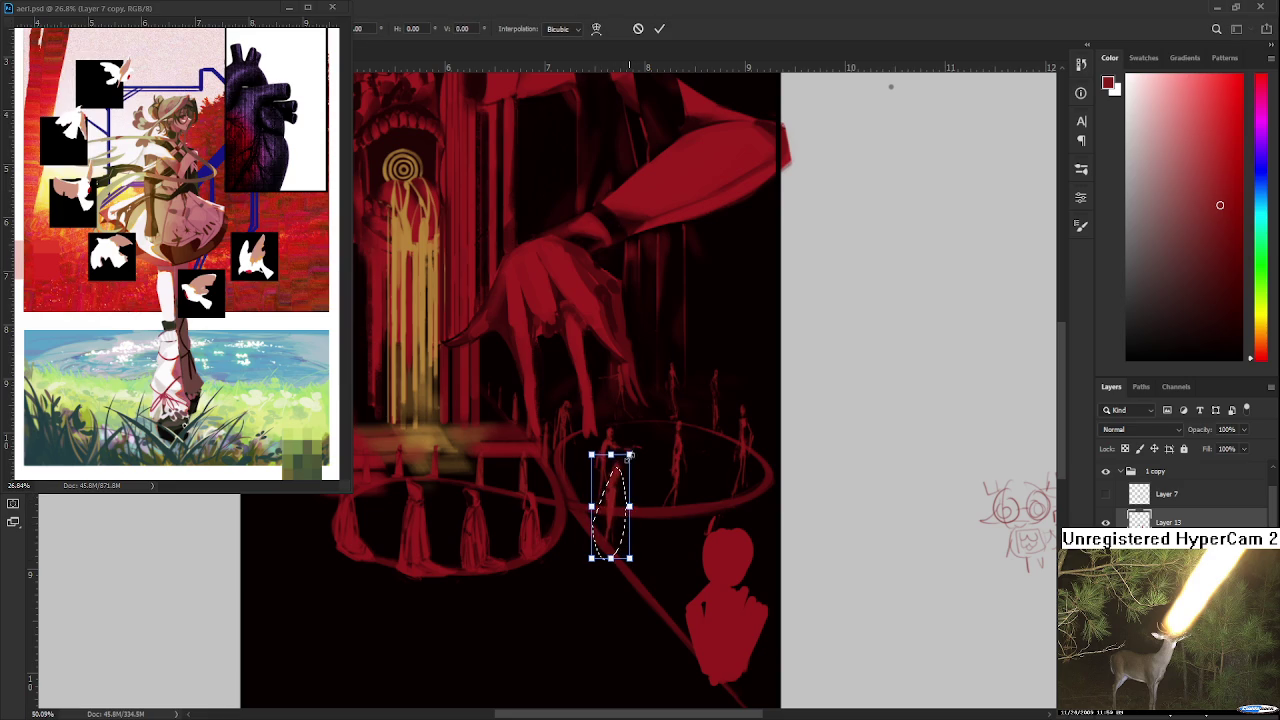
drag(630, 452, 630, 448)
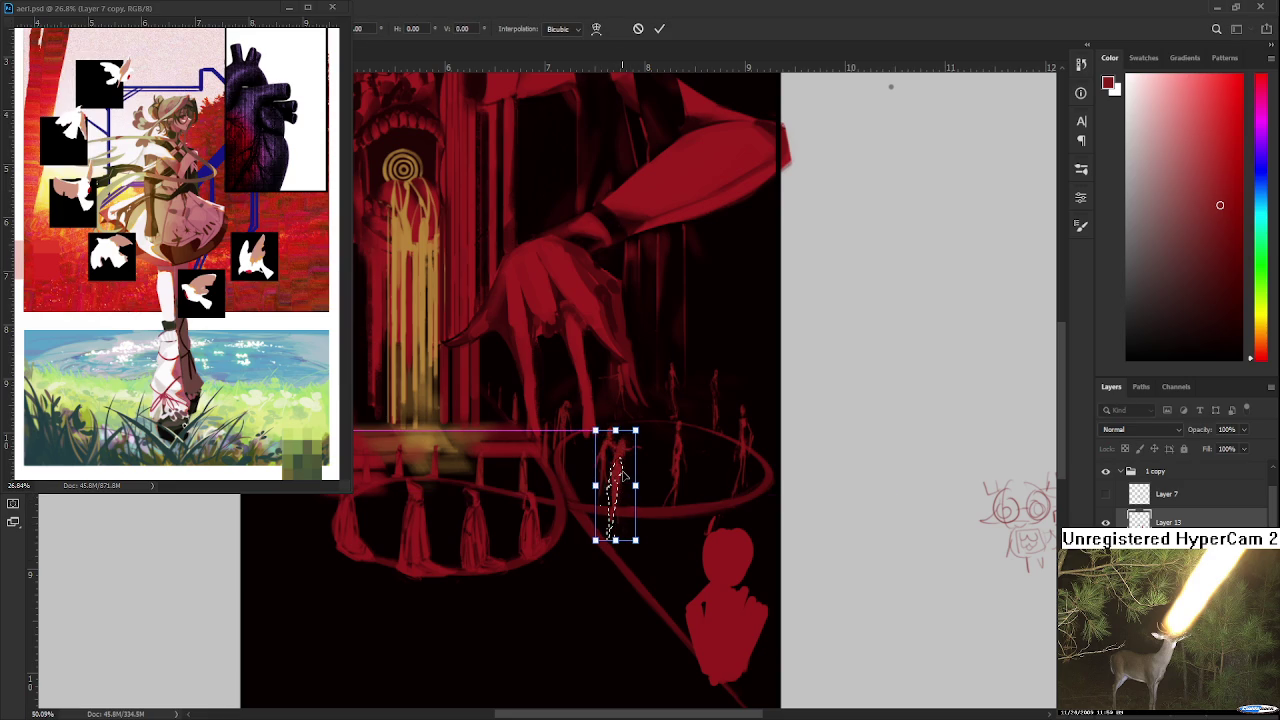
mouse_move(619, 485)
mouse_down()
mouse_move(615, 460)
mouse_move(626, 462)
mouse_up()
key(Return)
key(ctrl+d)
key(b)
drag(616, 540, 616, 510)
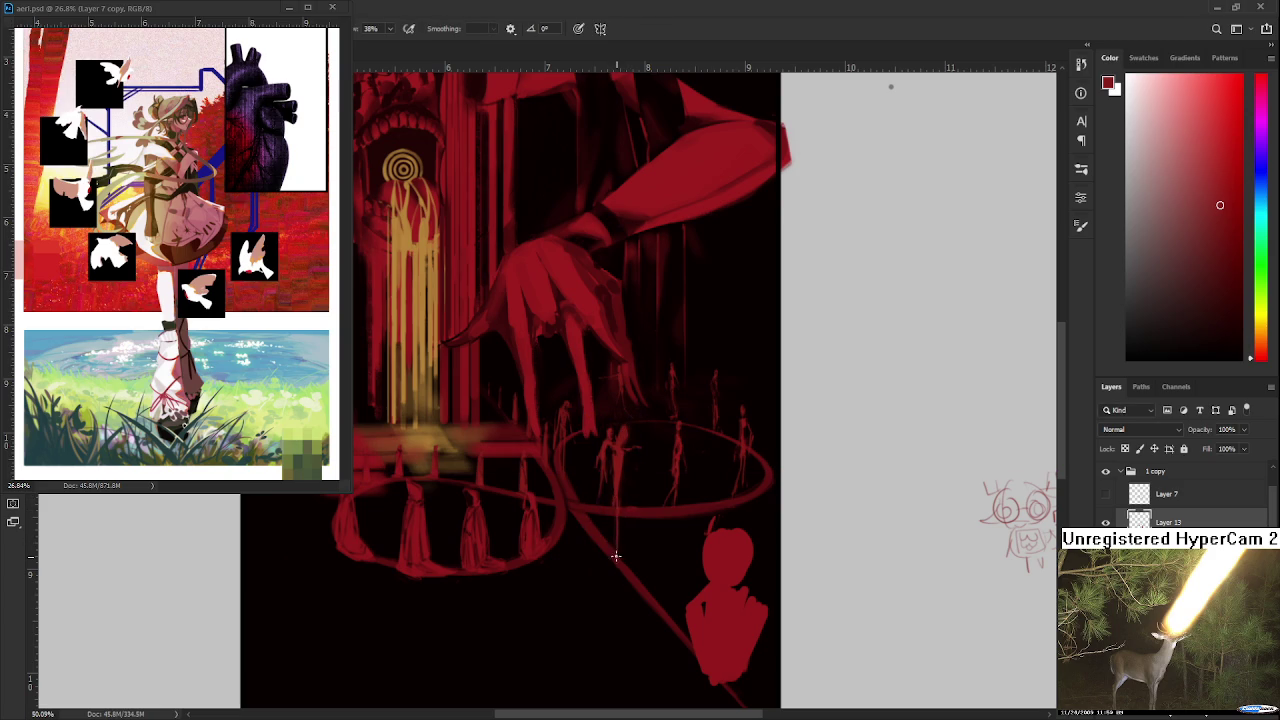
Step: Erase the faint stray stroke below the front figure
key(e)
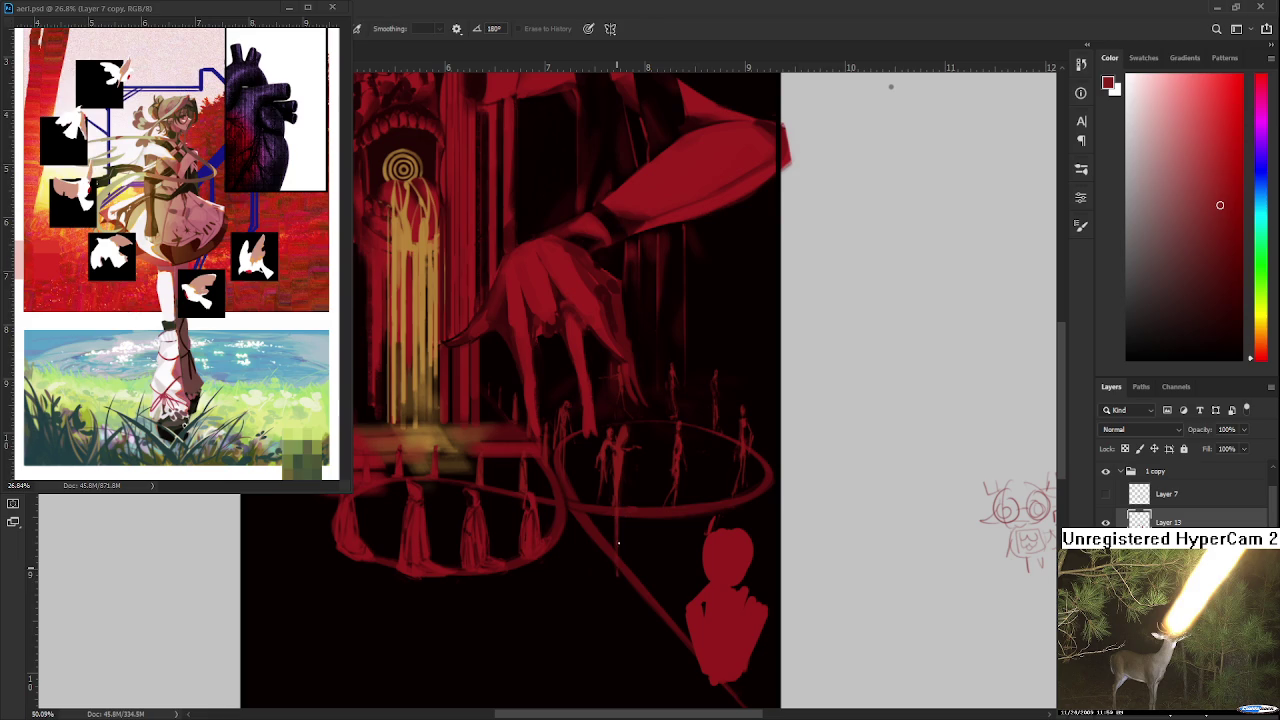
drag(610, 531, 616, 578)
key(b)
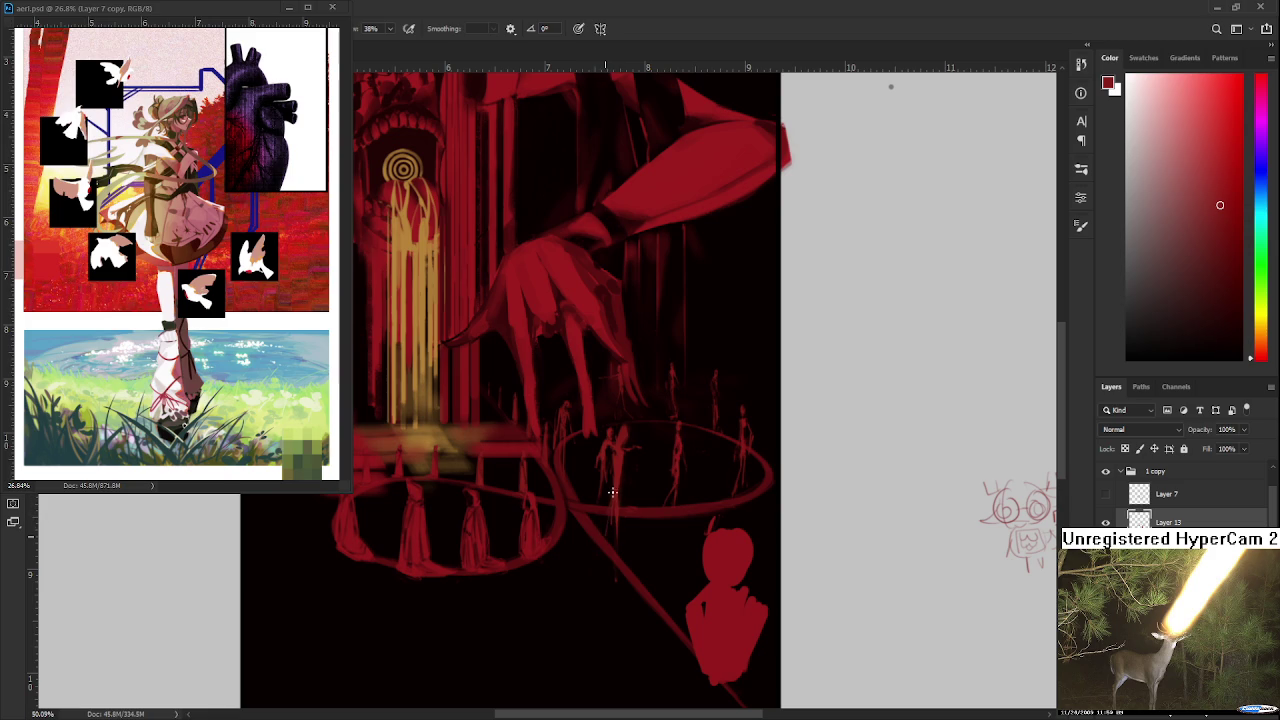
Step: Keep refining the right ring's figures with brush and eraser, then zoom in closer
key(e)
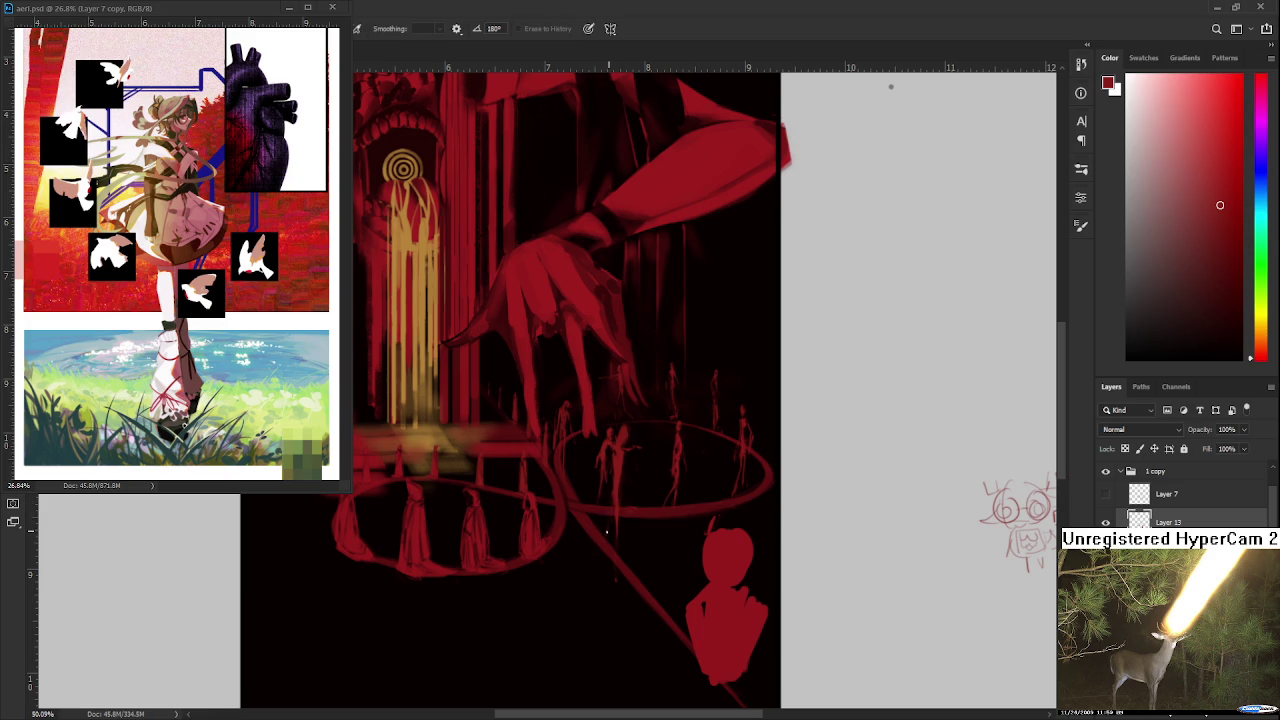
key(b)
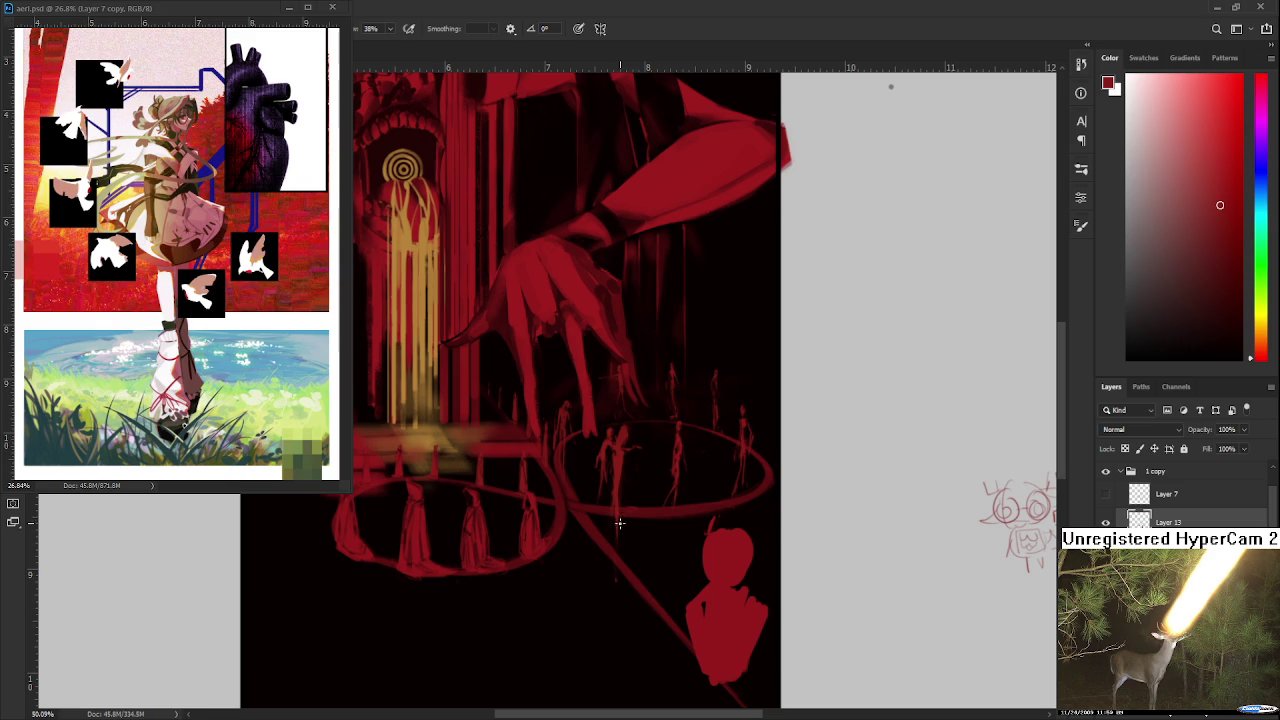
key(e)
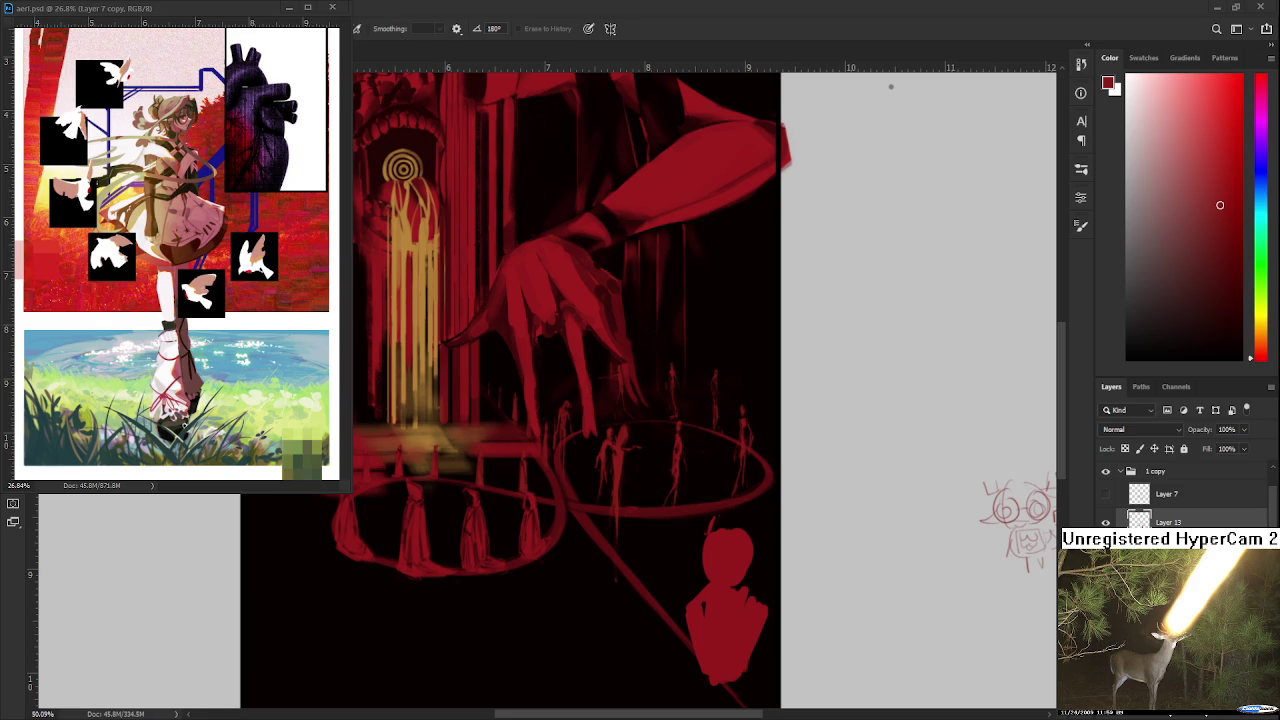
key(ctrl+plus)
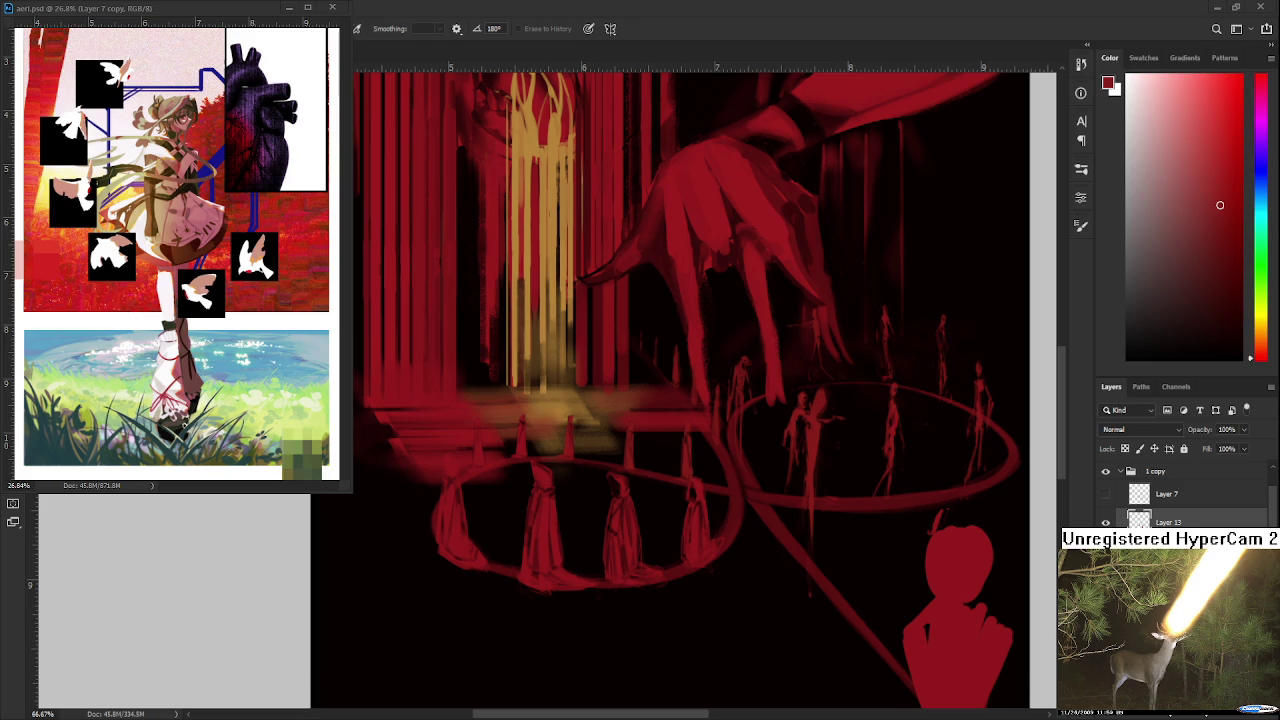
scroll(720, 592, right, 3)
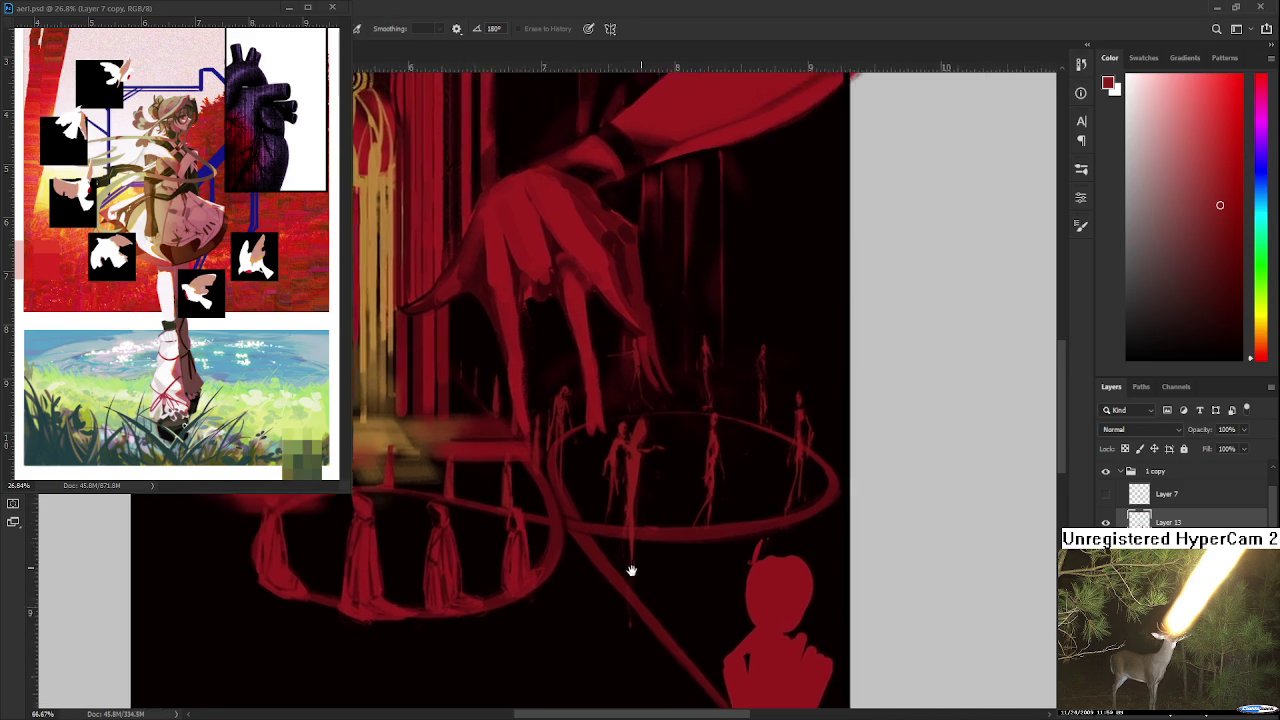
Step: Refine the robed figures in the front ring and wipe out the faint stroke beneath them
scroll(632, 569, right, 3)
scroll(476, 540, up, 1)
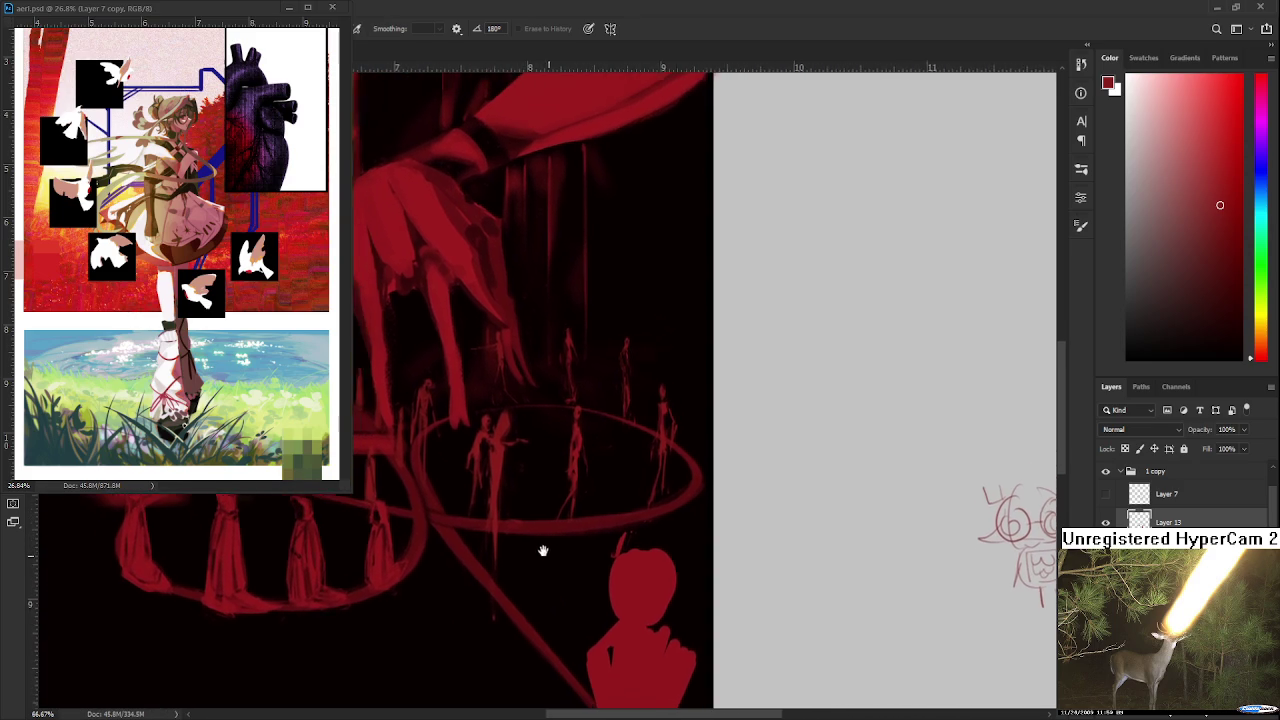
scroll(536, 506, left, 1)
key(b)
key(e)
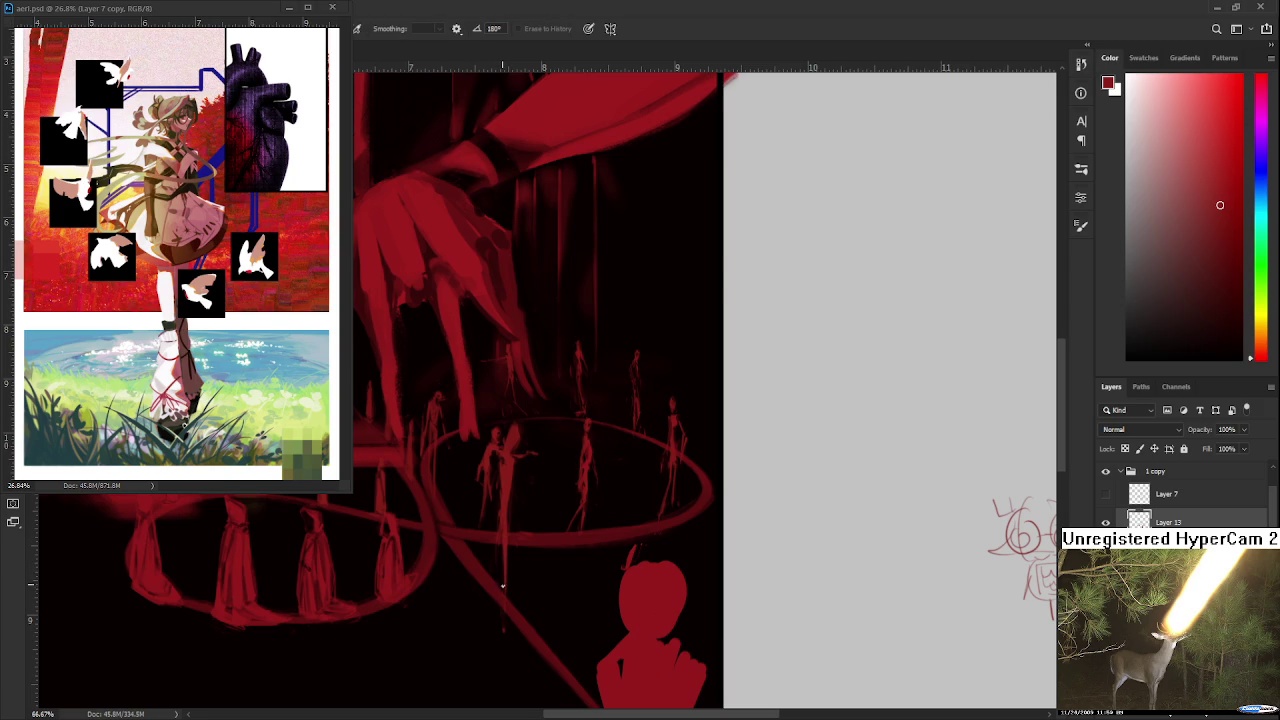
scroll(502, 562, up, 1)
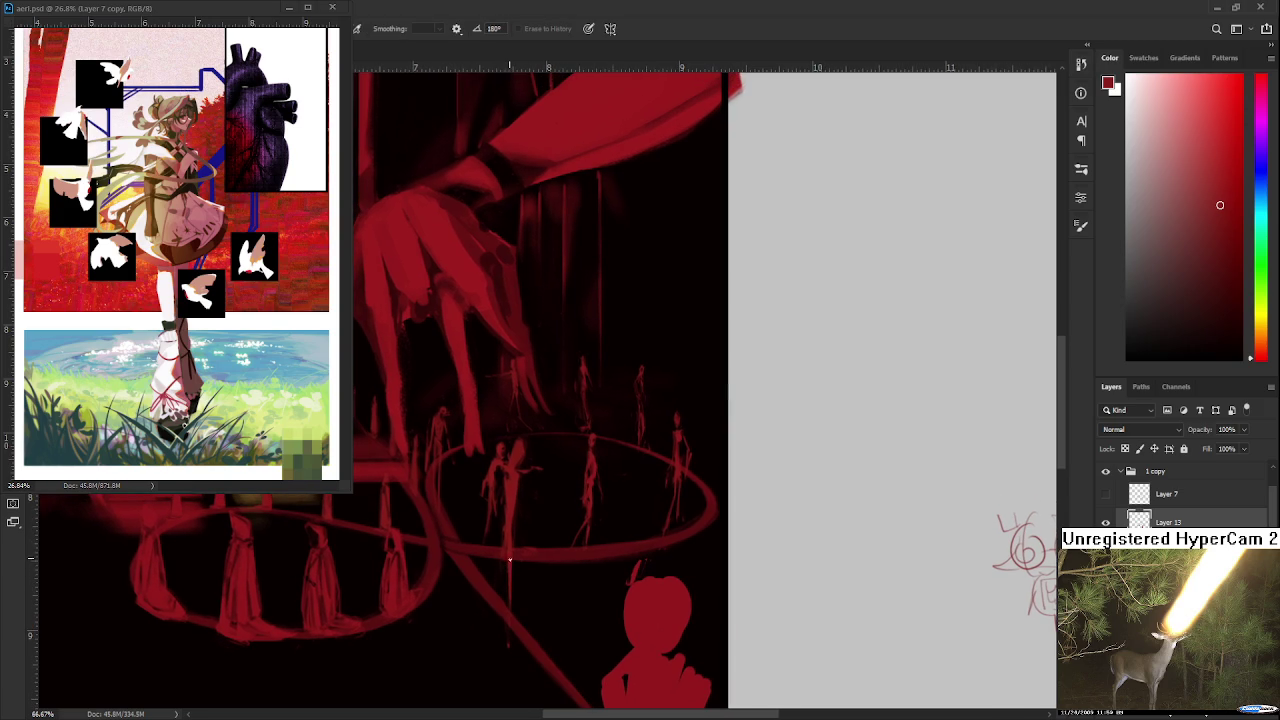
key(b)
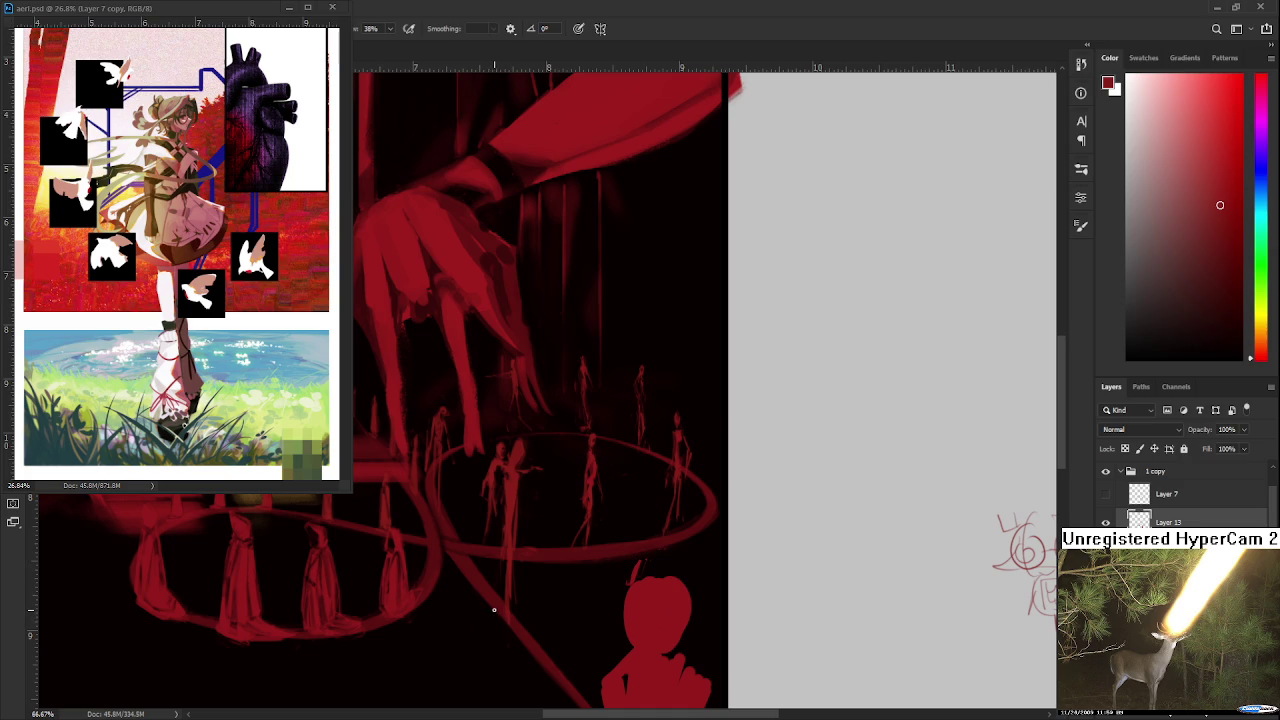
key(e)
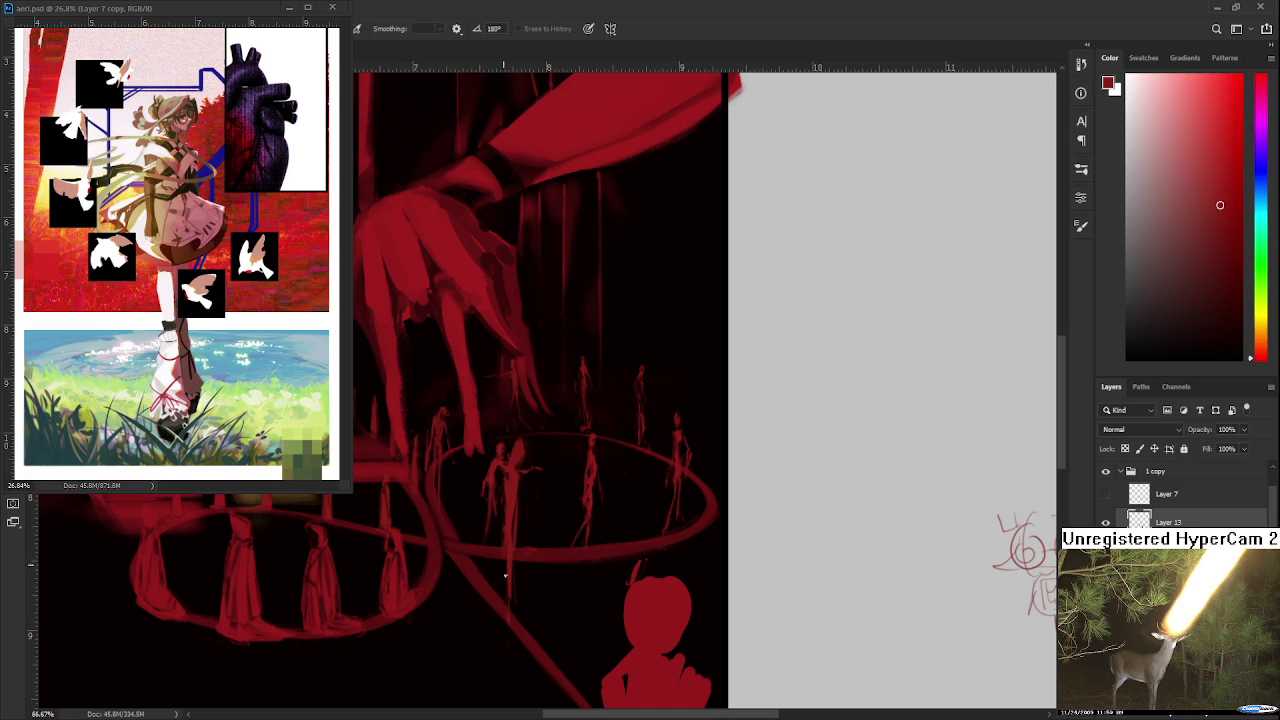
key(b)
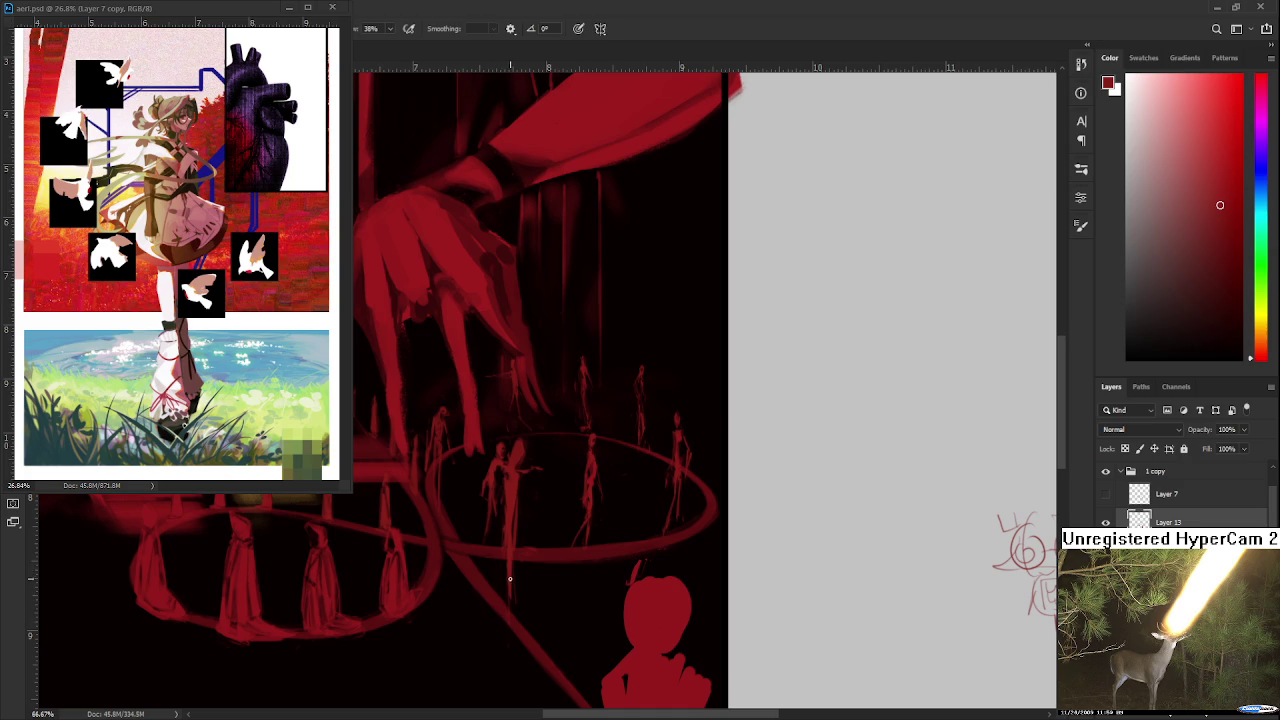
key(e)
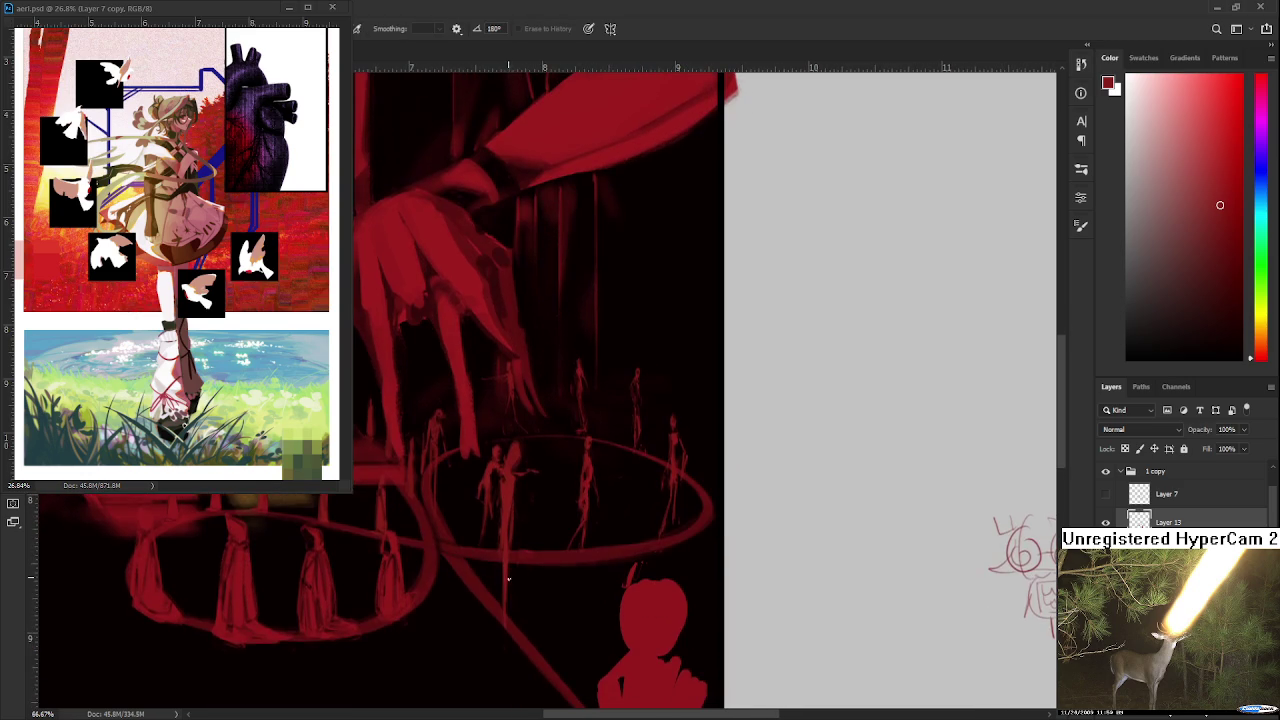
scroll(518, 610, up, 1)
drag(516, 584, 514, 620)
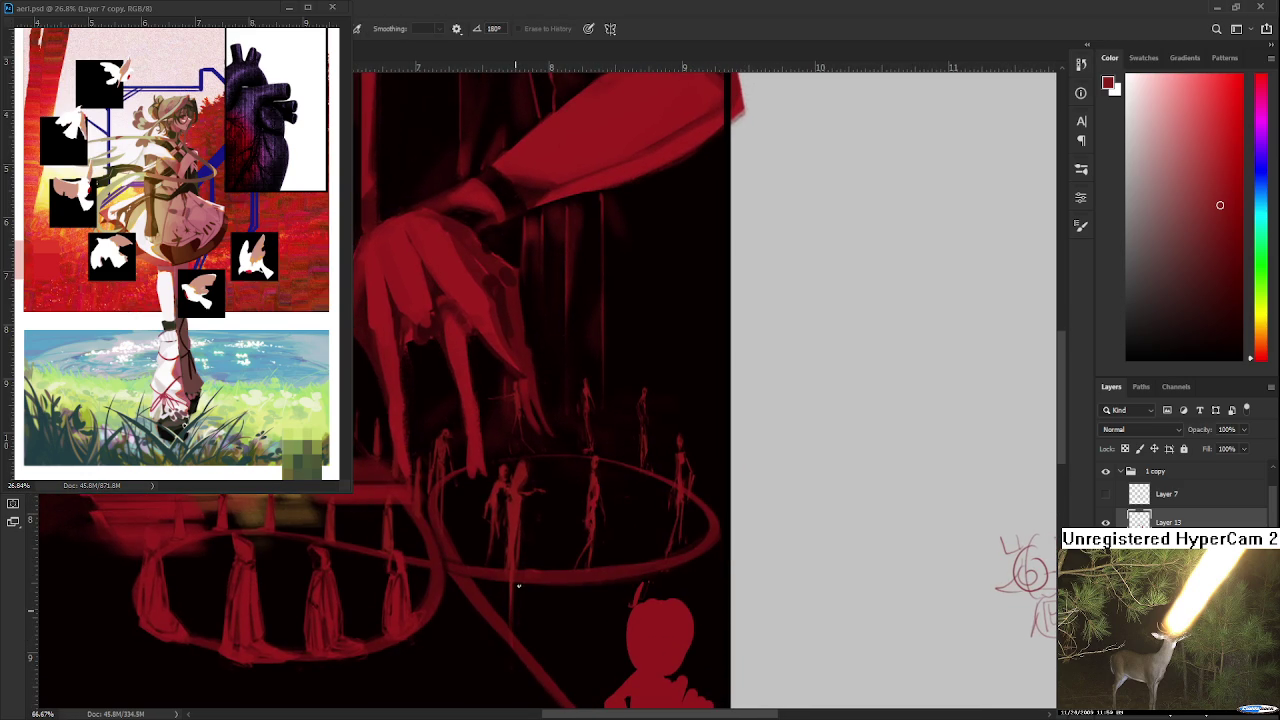
Step: Frame the front ring's figures, try a thin red mark on a figure's legs, and undo it
scroll(518, 587, up, 2)
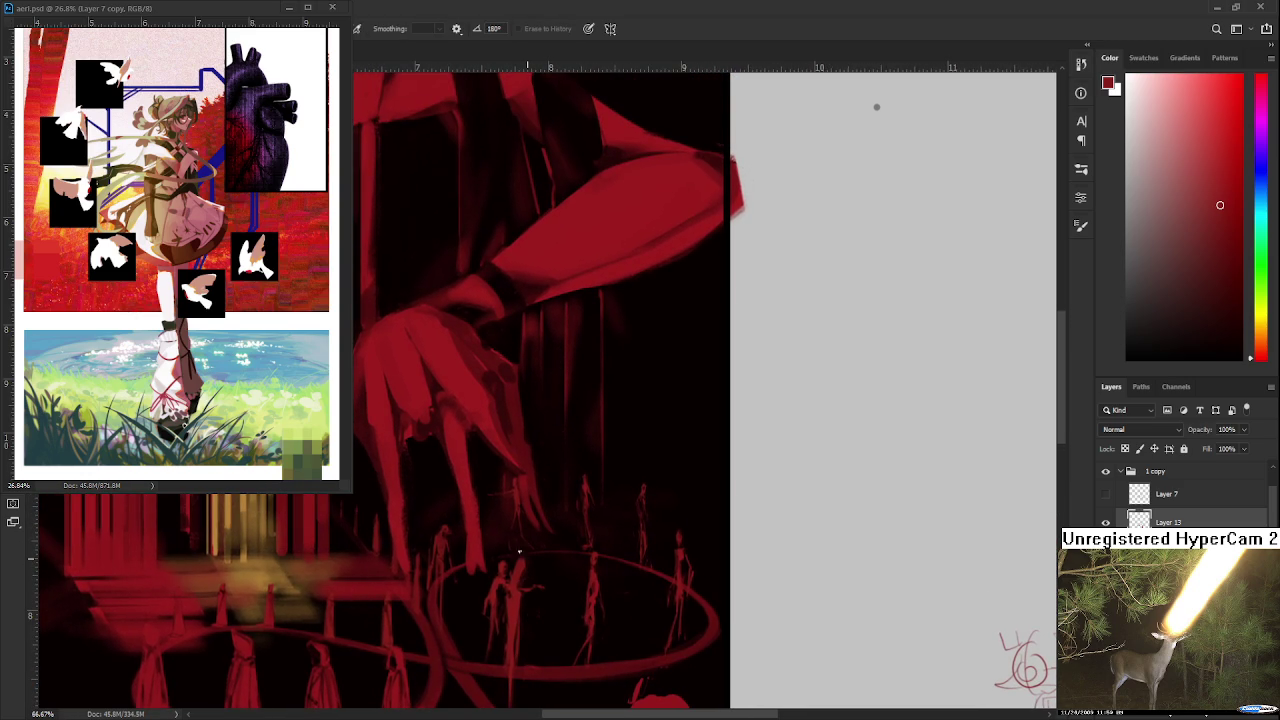
key(b)
key(e)
drag(517, 563, 543, 508)
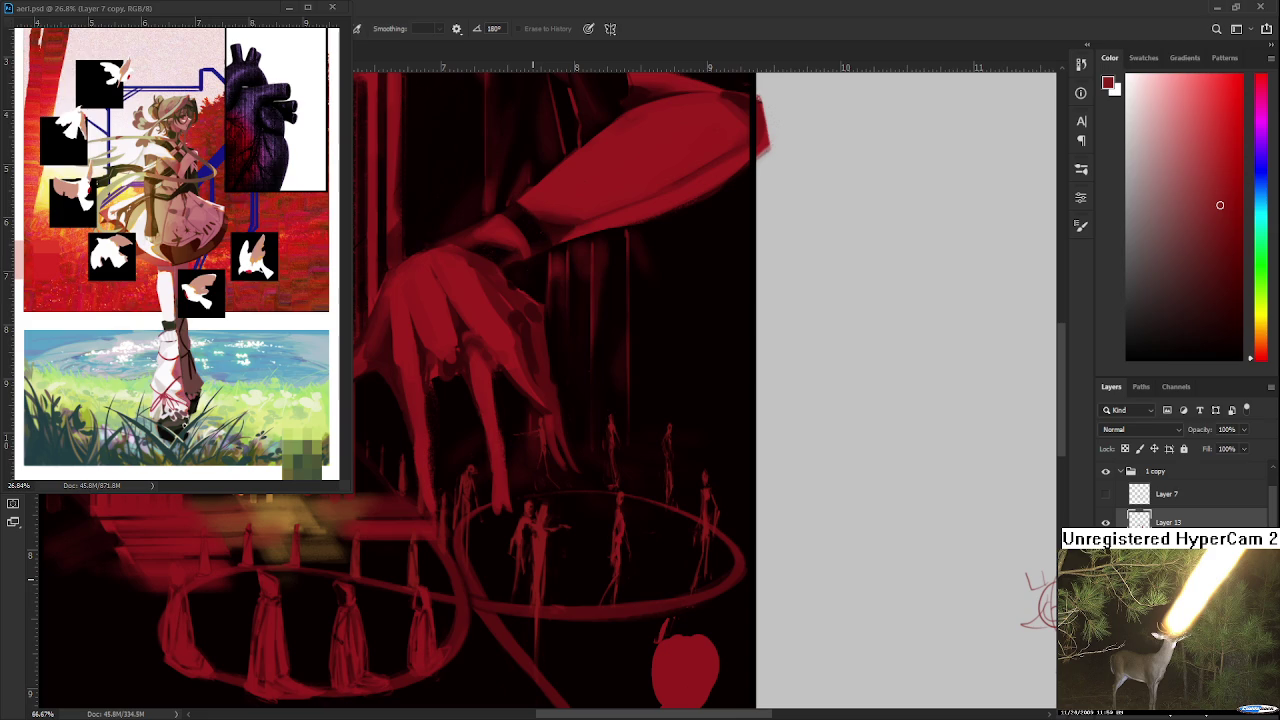
key(b)
drag(530, 600, 530, 575)
key(ctrl+z)
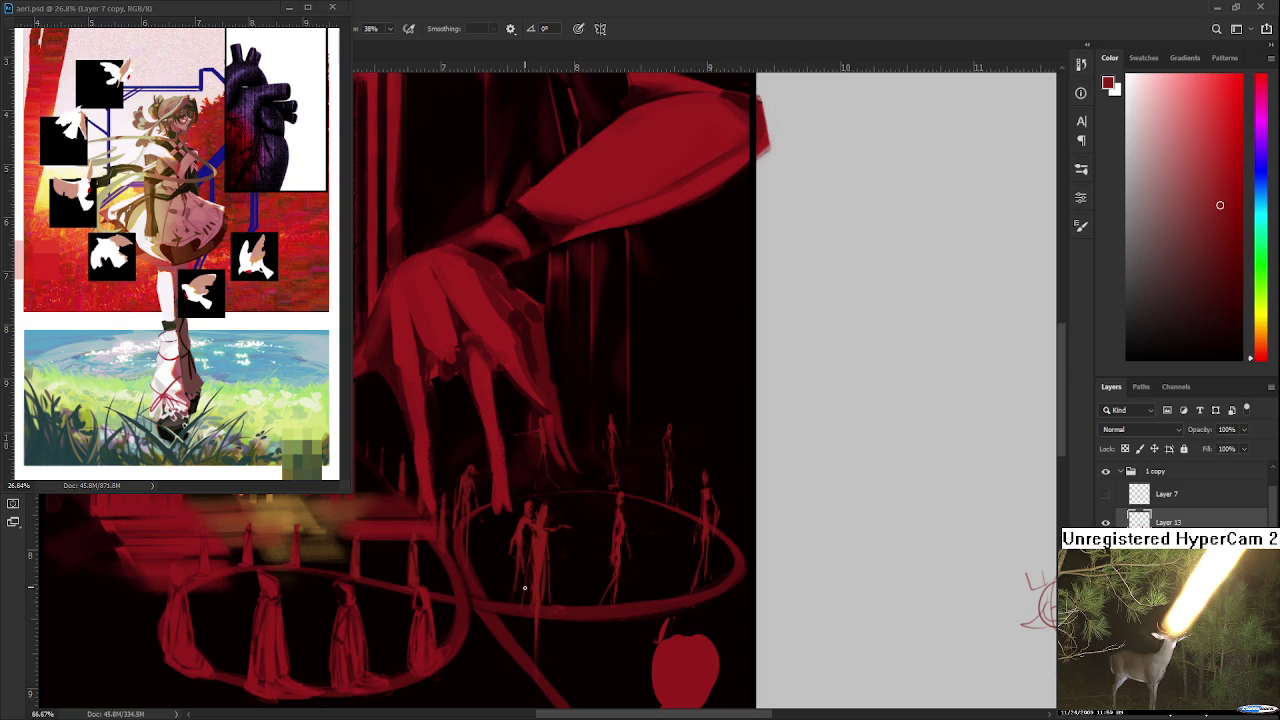
Step: Continue alternating brush and eraser to refine the front ring's dancing figures
key(e)
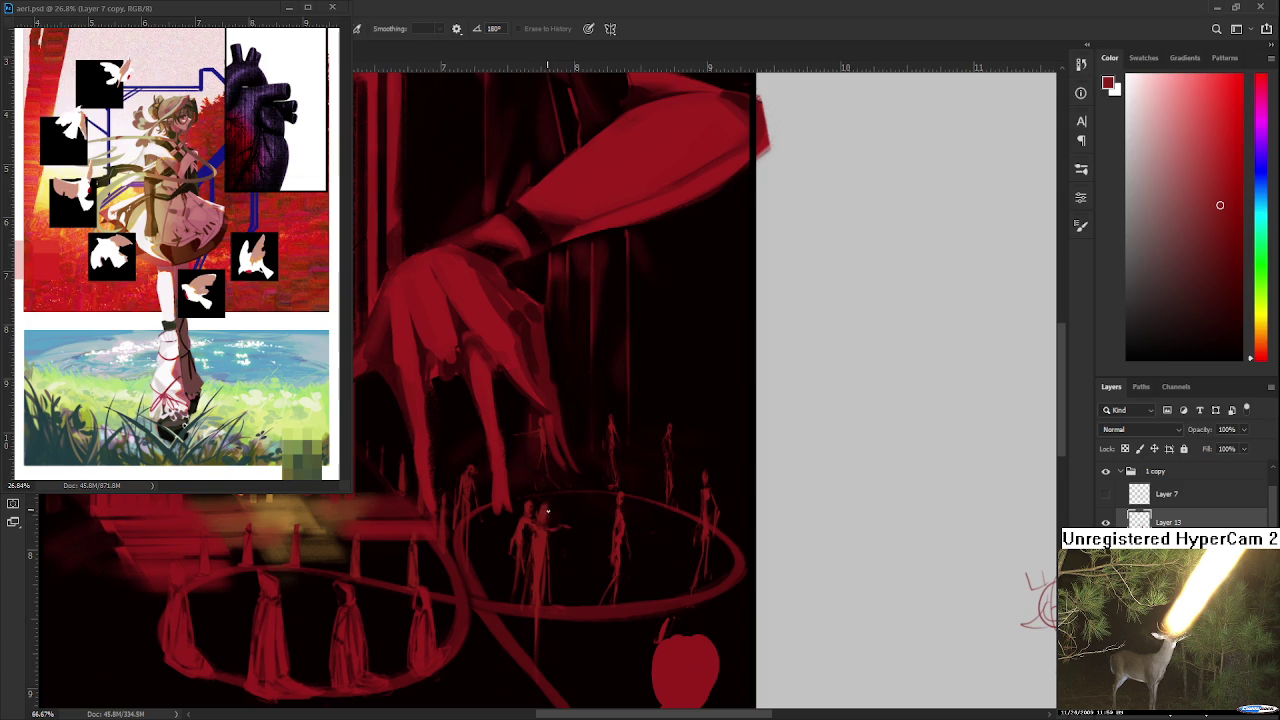
key(b)
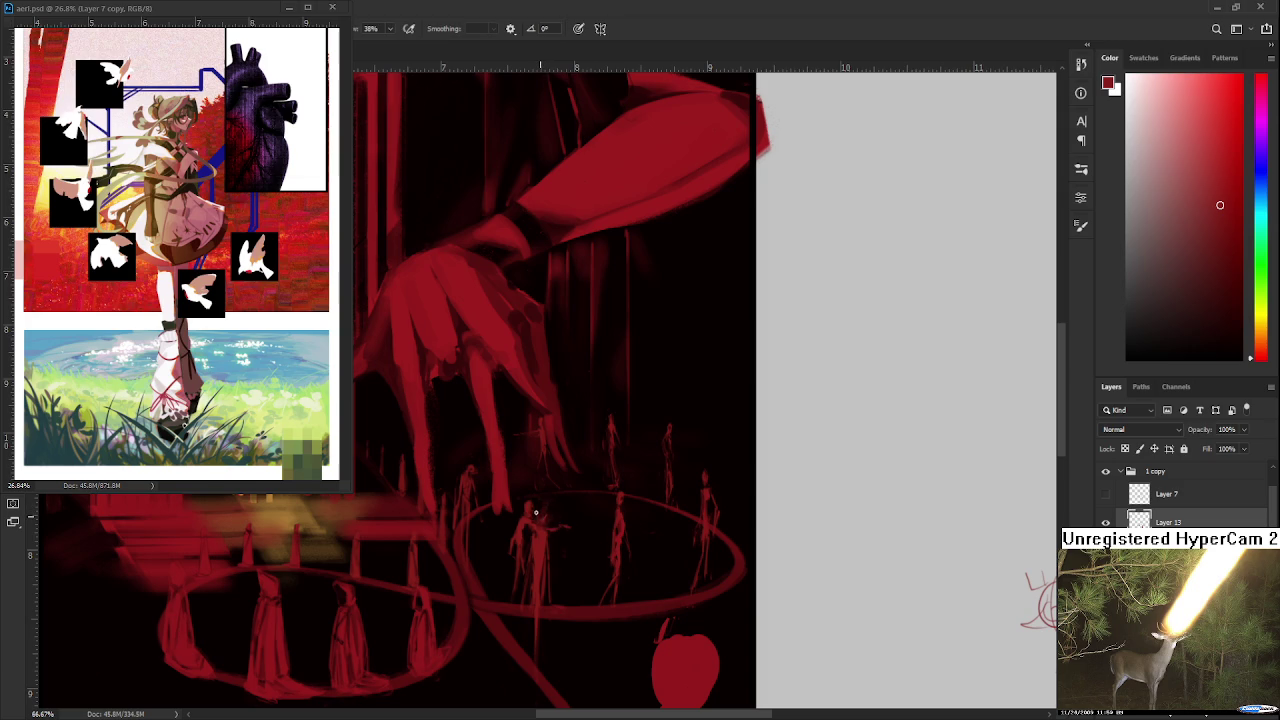
key(e)
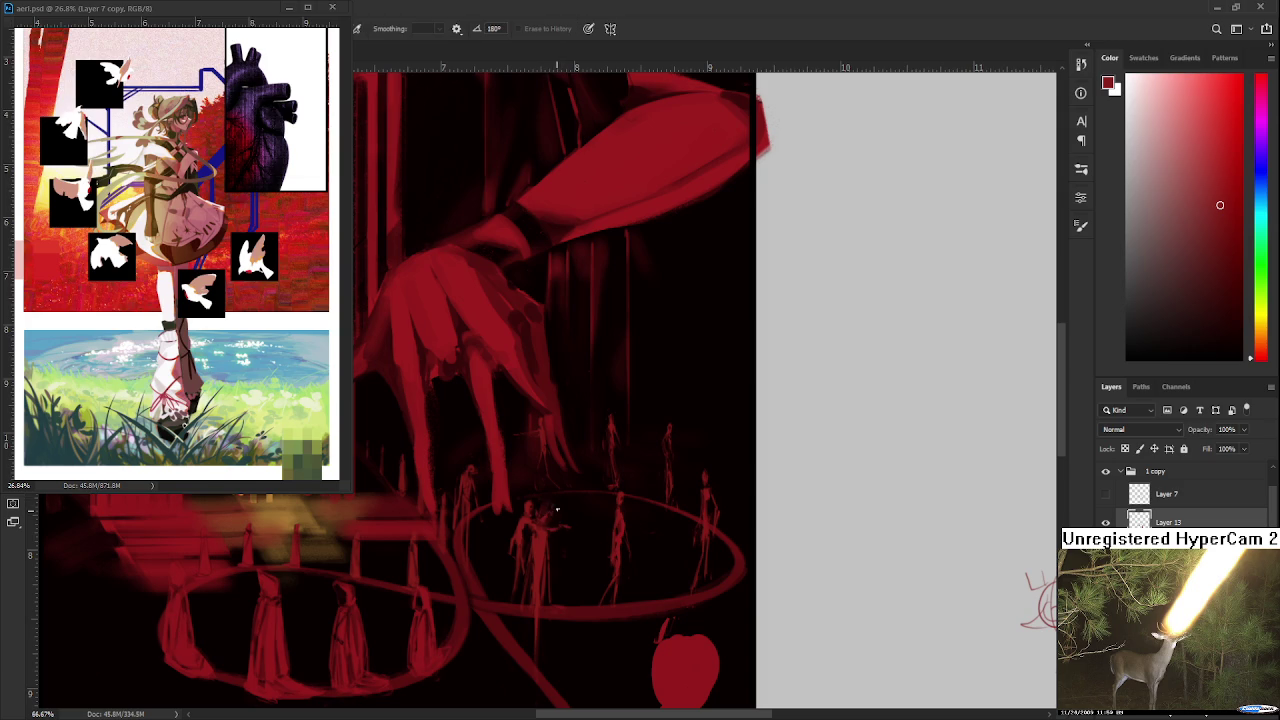
key(b)
key(e)
scroll(574, 603, down, 1)
Step: Zoom and pan onto the dancing figures in the front ring and clean them up with the Eraser
key(b)
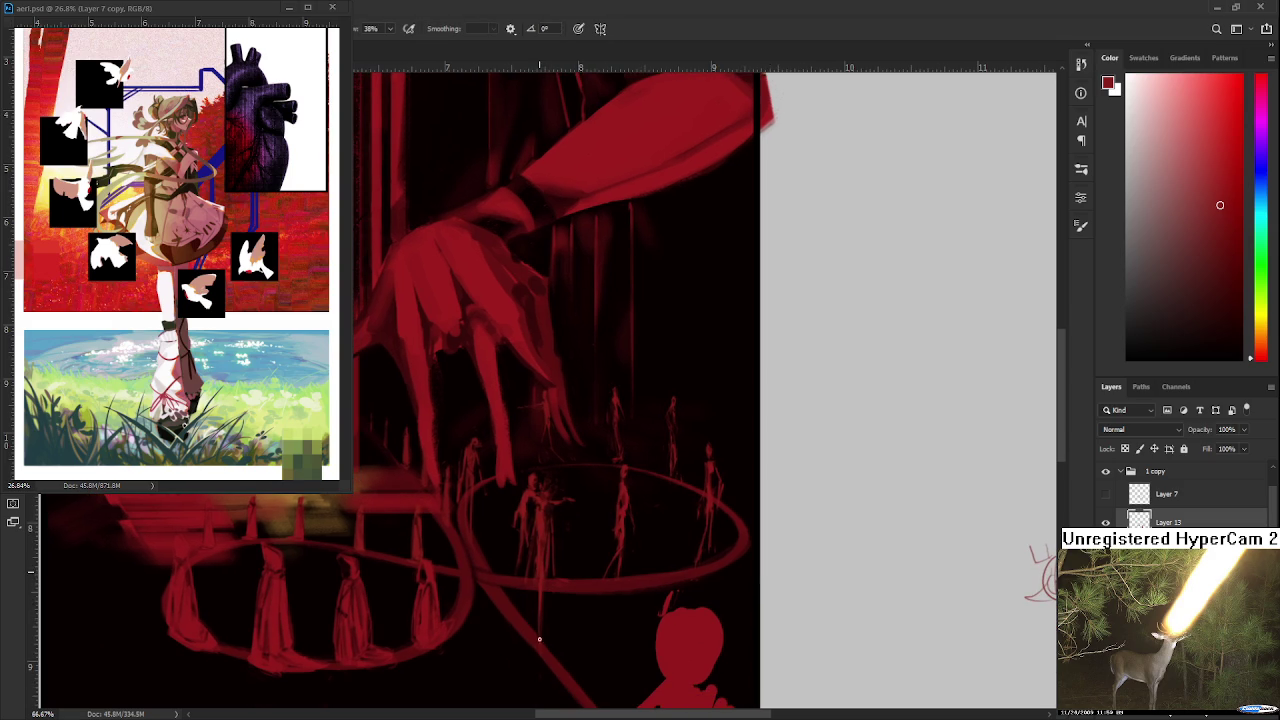
scroll(580, 545, down, 2)
scroll(590, 520, down, 2)
scroll(591, 516, down, 1)
scroll(591, 516, down, 1)
scroll(591, 516, up, 2)
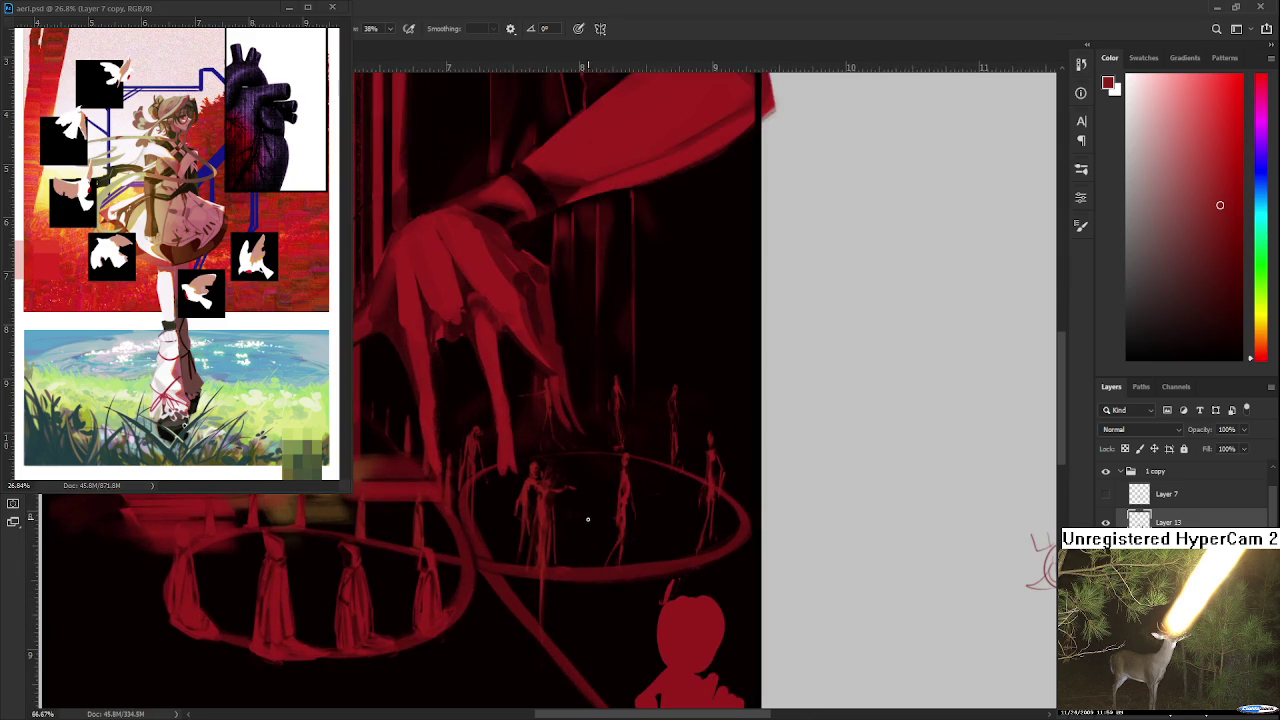
scroll(586, 522, up, 1)
scroll(590, 540, up, 1)
drag(594, 578, 573, 528)
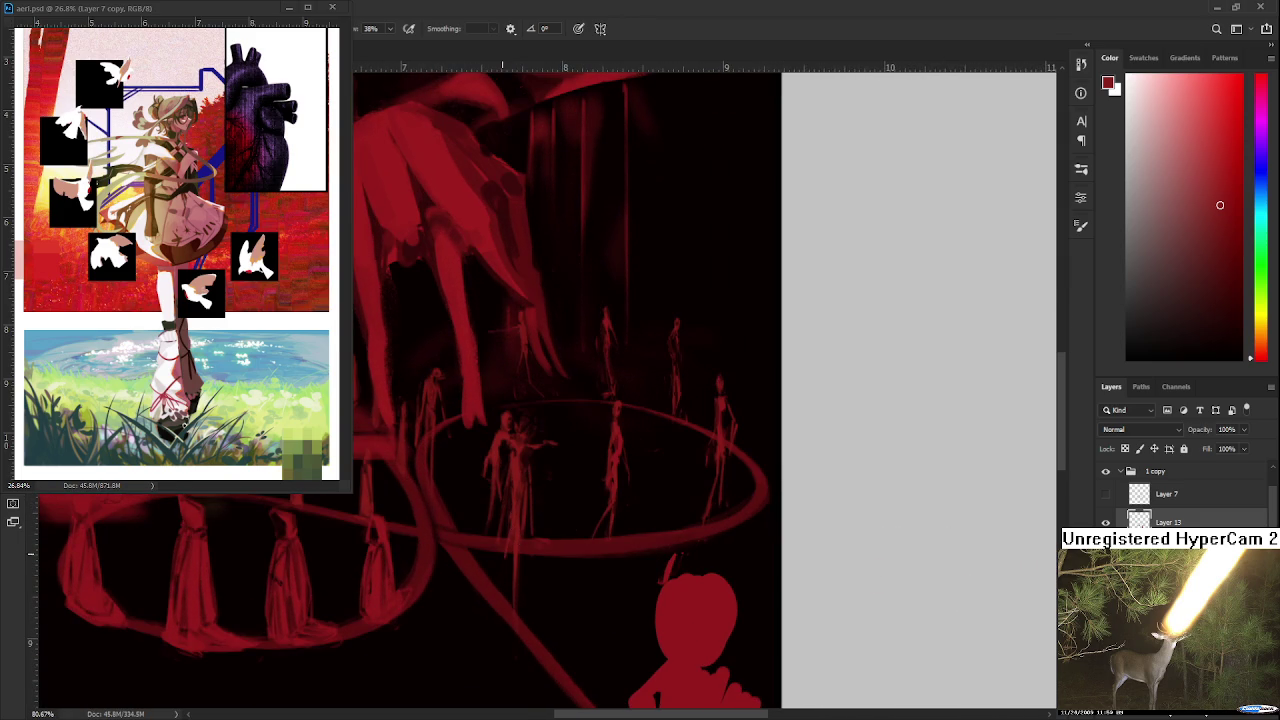
key(e)
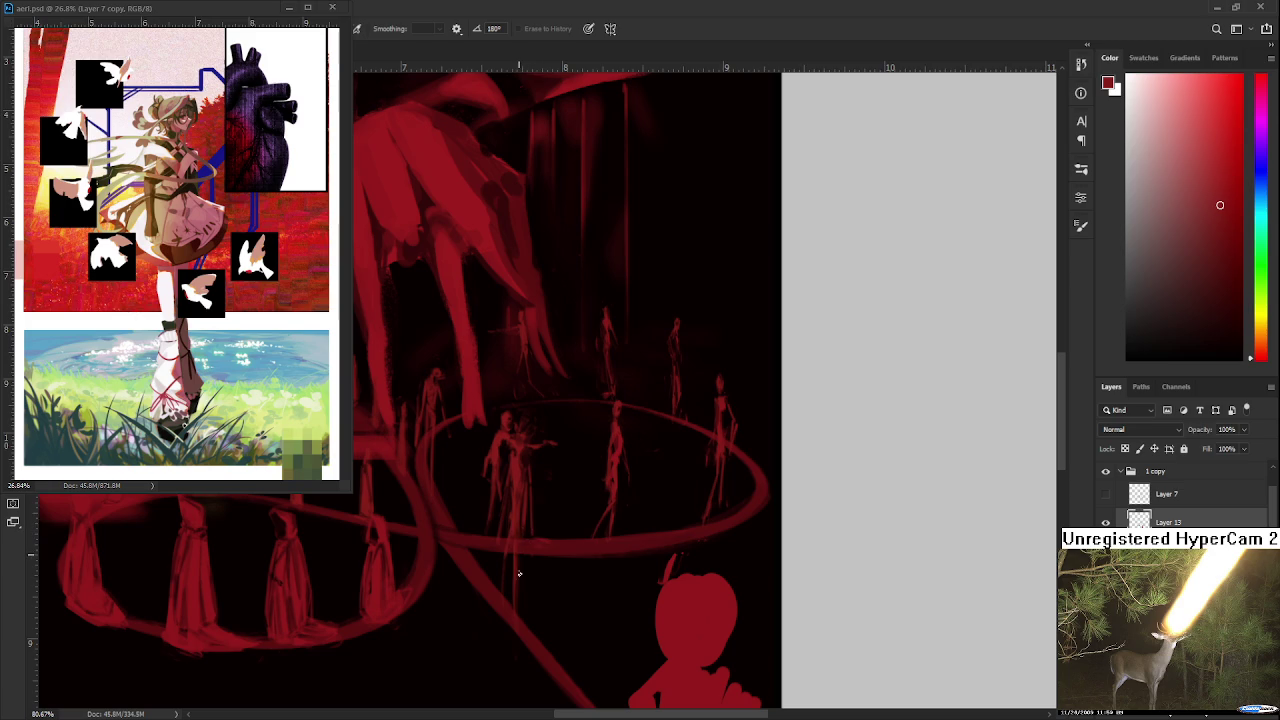
drag(546, 564, 556, 556)
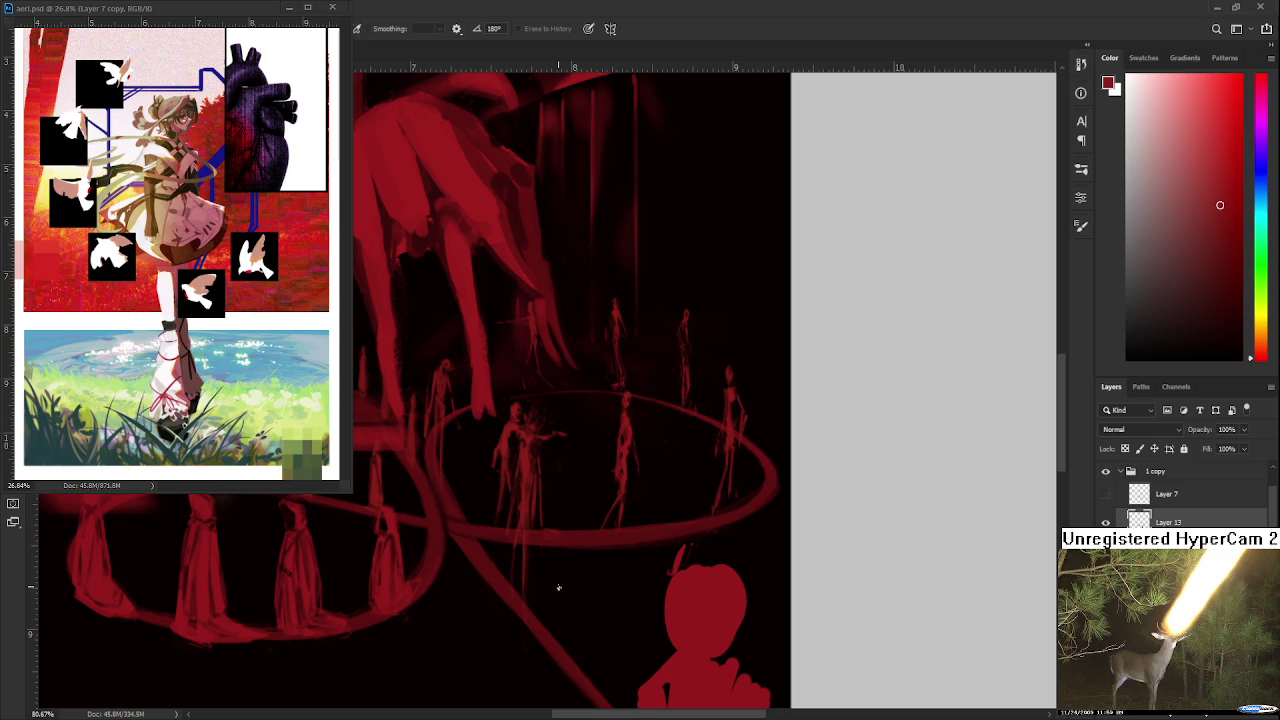
scroll(559, 587, down, 3)
scroll(555, 570, up, 2)
scroll(553, 556, up, 1)
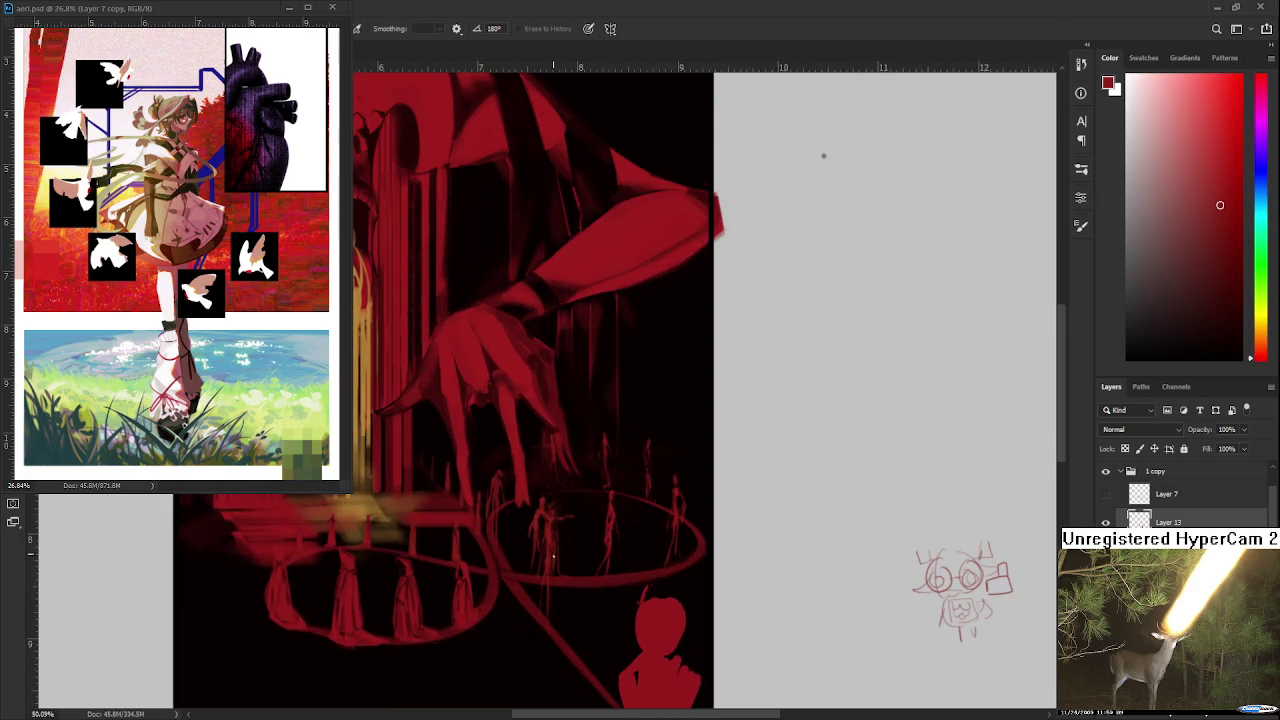
scroll(553, 556, down, 1)
scroll(557, 600, up, 1)
scroll(560, 610, up, 1)
scroll(561, 619, down, 2)
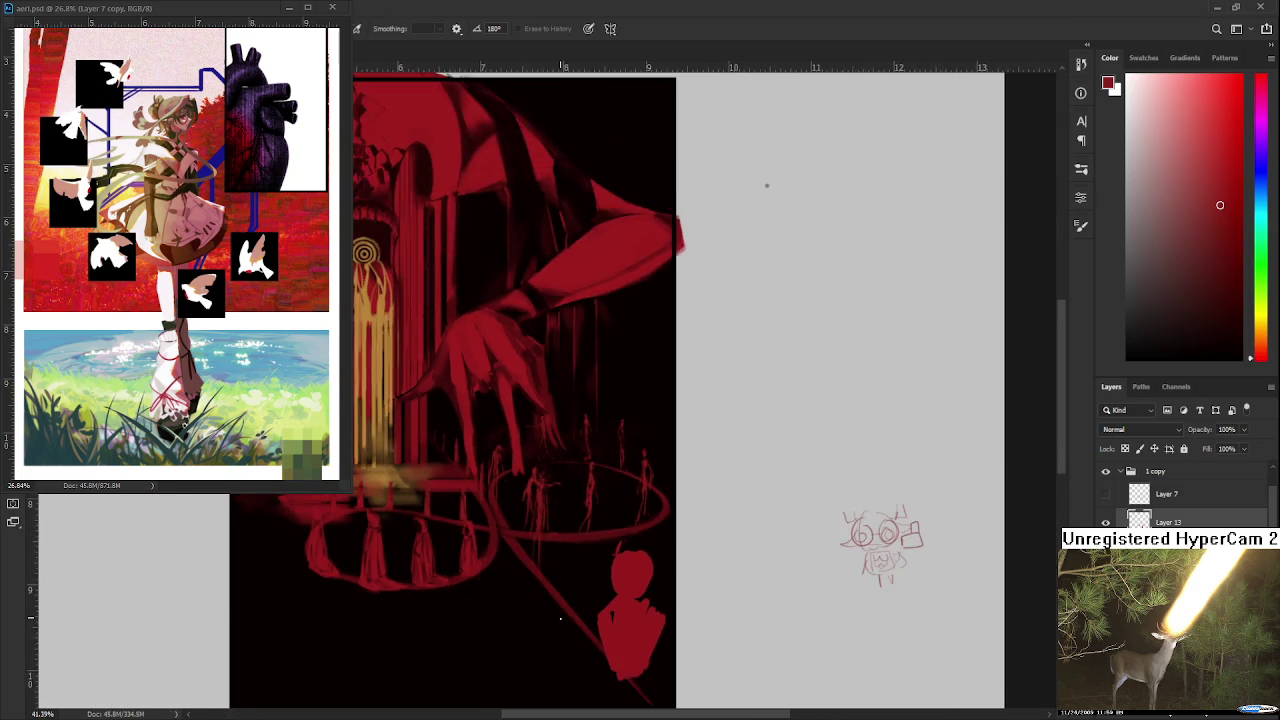
scroll(560, 619, up, 1)
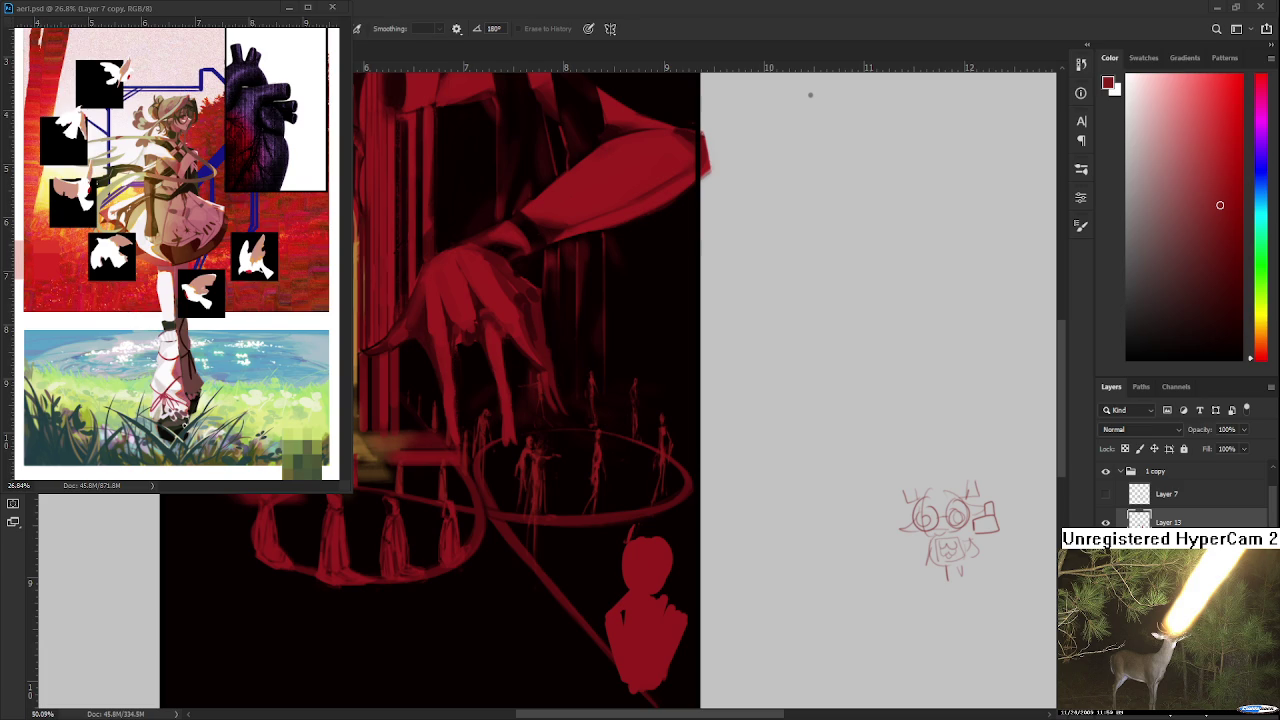
drag(626, 437, 608, 424)
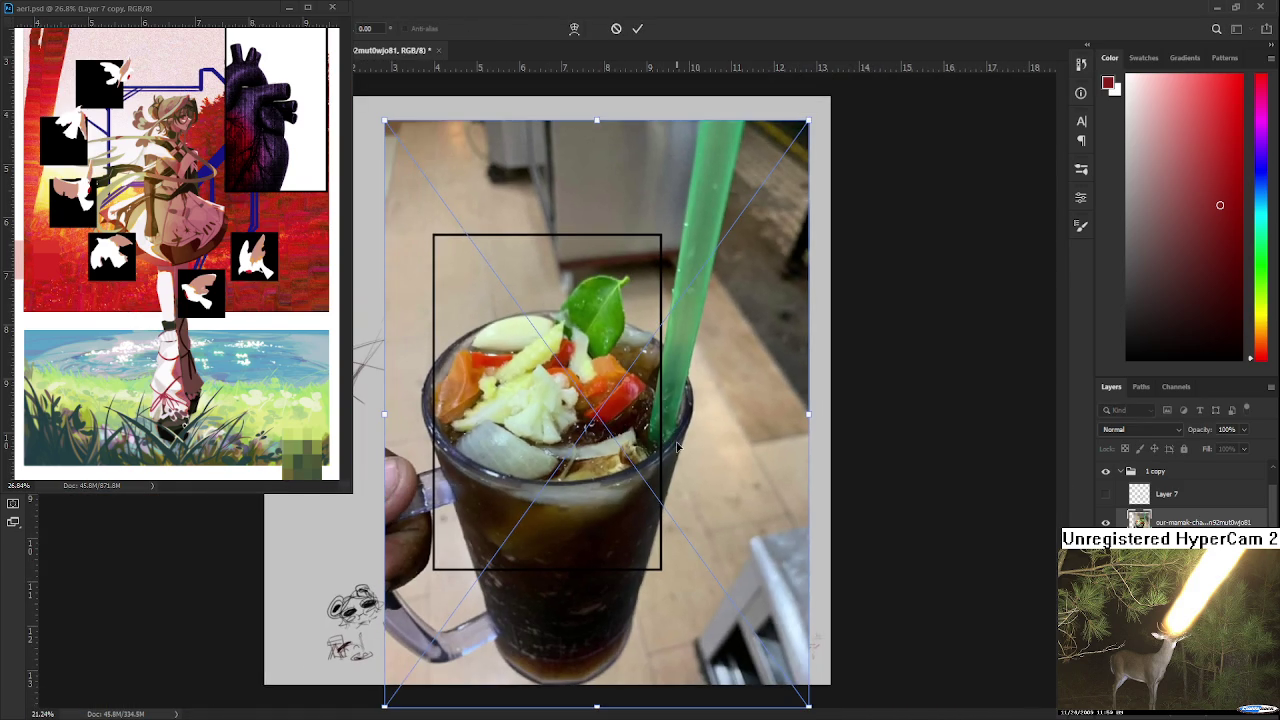
Step: Shrink the first drink photo proportionally and move it onto the painting
scroll(672, 445, up, 1)
scroll(662, 447, up, 1)
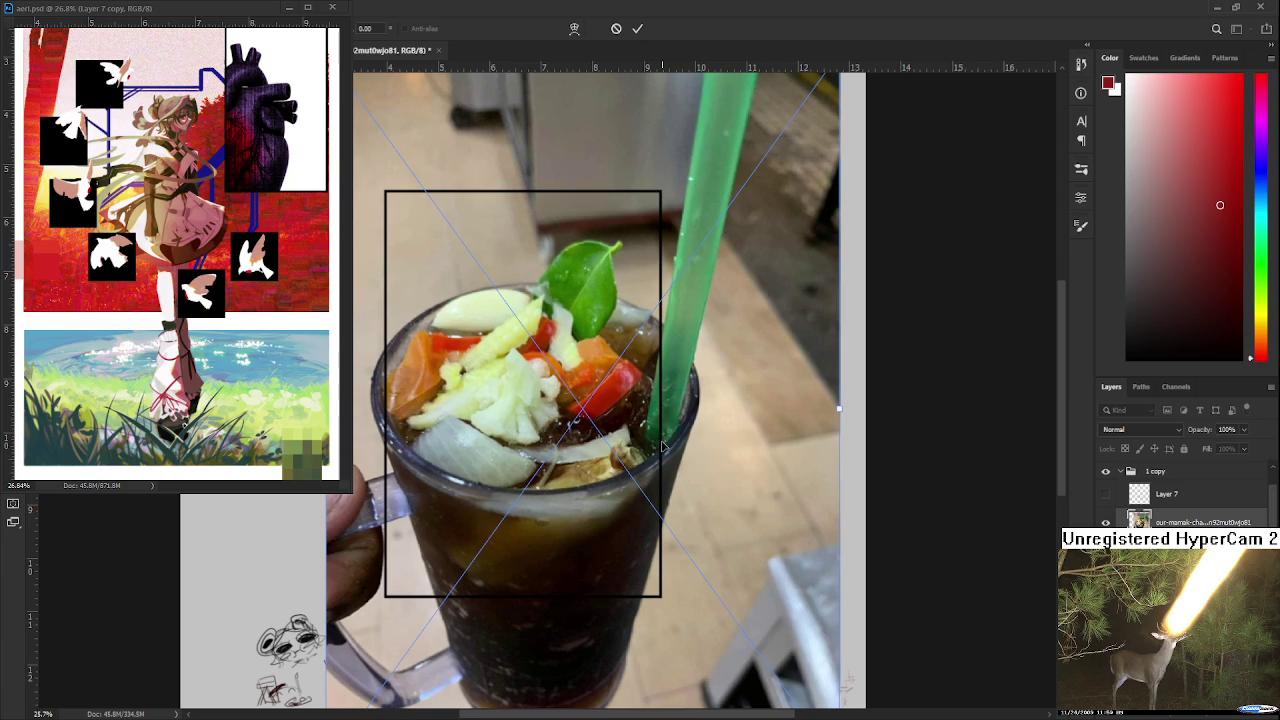
scroll(698, 560, down, 1)
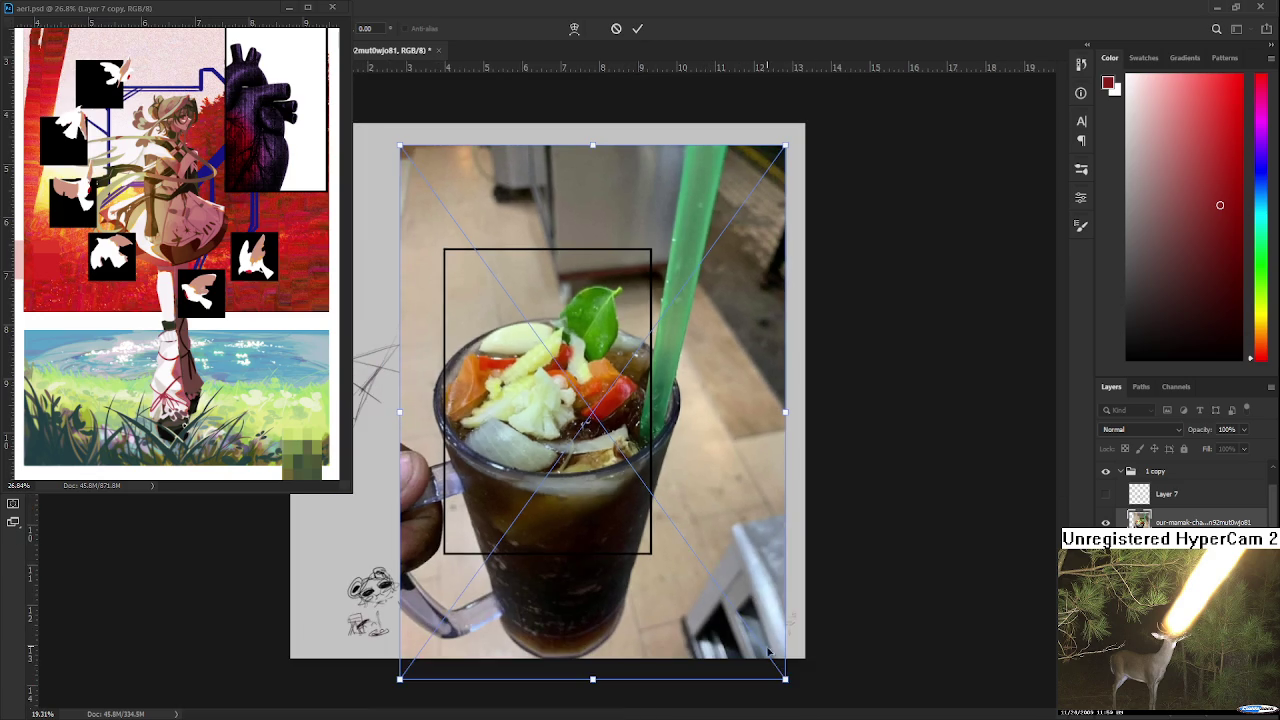
drag(786, 680, 634, 449)
drag(472, 219, 512, 385)
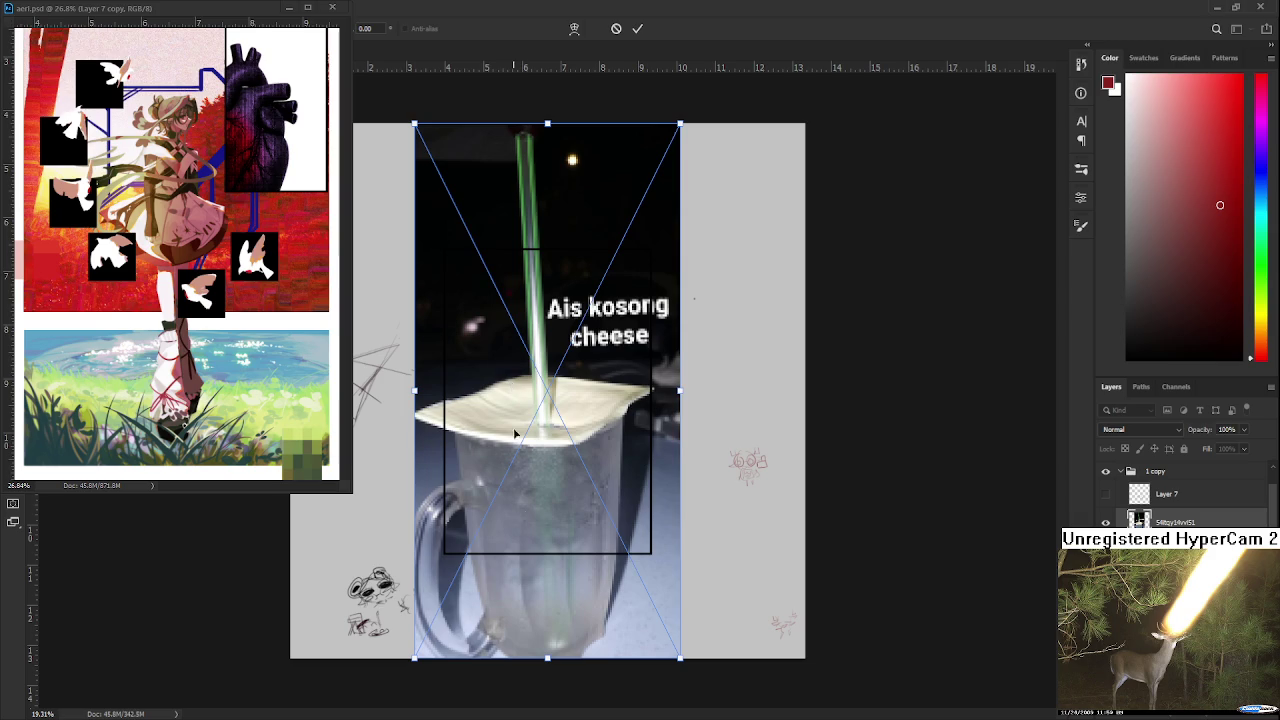
Step: Place the Ais kosong cheese photo beside it, scale it down, and commit the transform
mouse_move(421, 652)
mouse_down()
mouse_move(748, 265)
mouse_move(632, 505)
mouse_move(641, 473)
mouse_up()
drag(681, 213, 629, 320)
drag(600, 380, 591, 373)
key(Return)
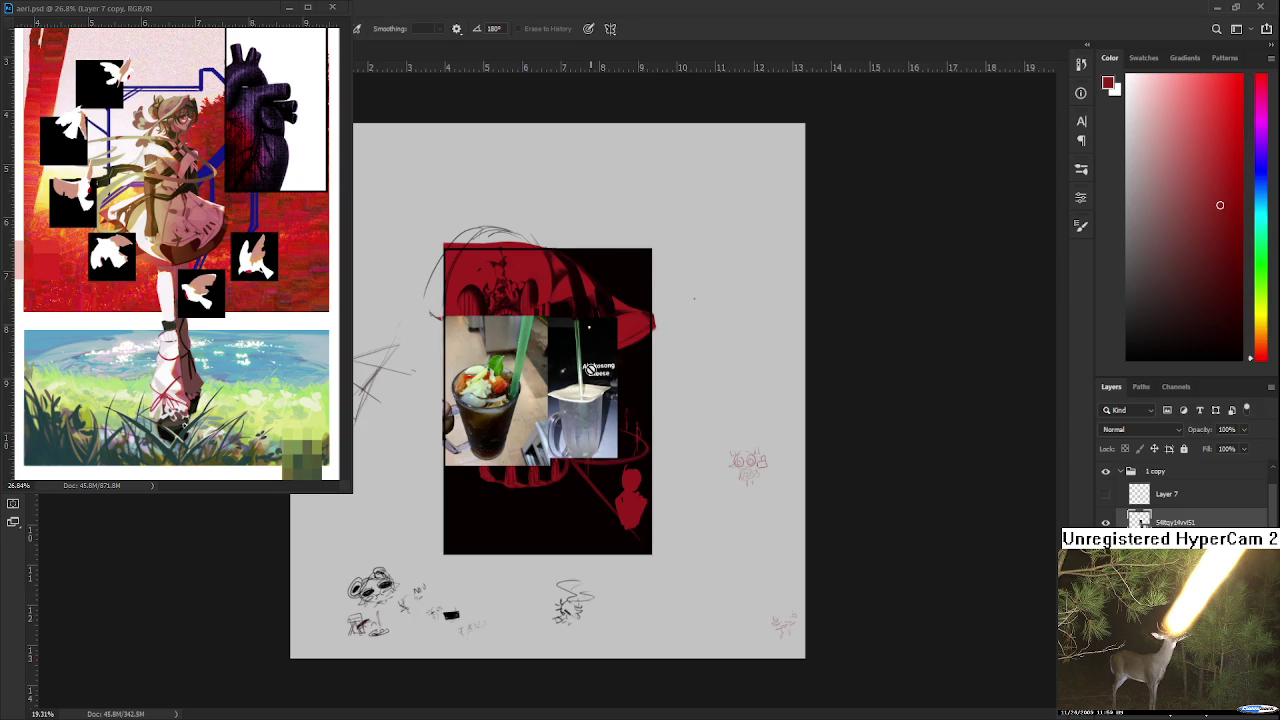
scroll(591, 385, up, 1)
scroll(594, 411, up, 1)
scroll(594, 411, up, 1)
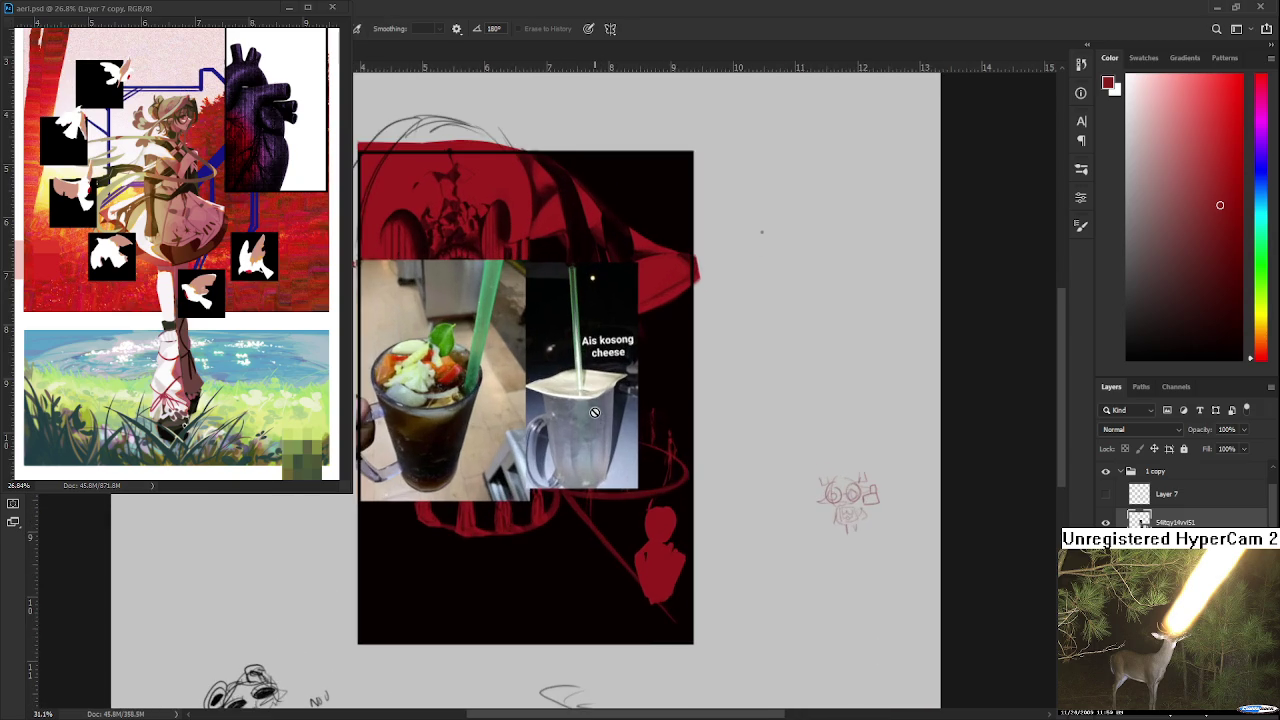
scroll(595, 413, up, 1)
scroll(592, 415, up, 1)
scroll(590, 413, up, 1)
scroll(668, 430, up, 1)
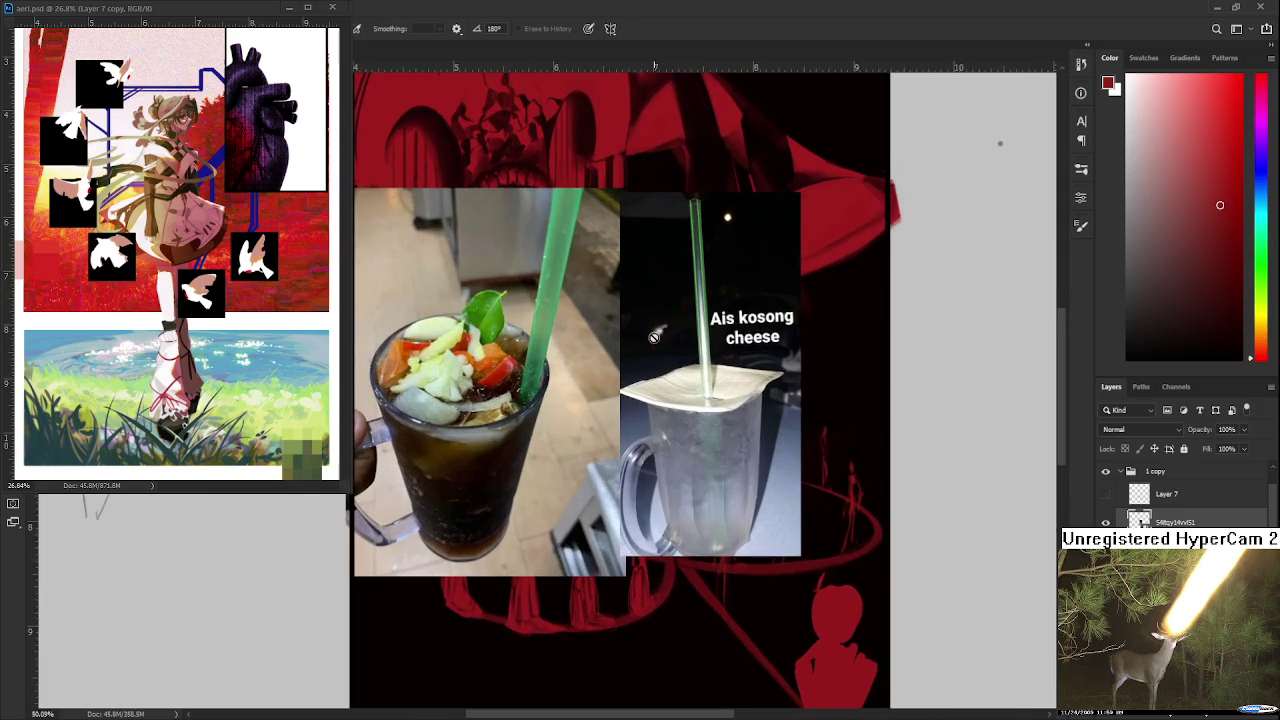
scroll(665, 480, up, 1)
scroll(660, 560, up, 1)
scroll(660, 565, up, 1)
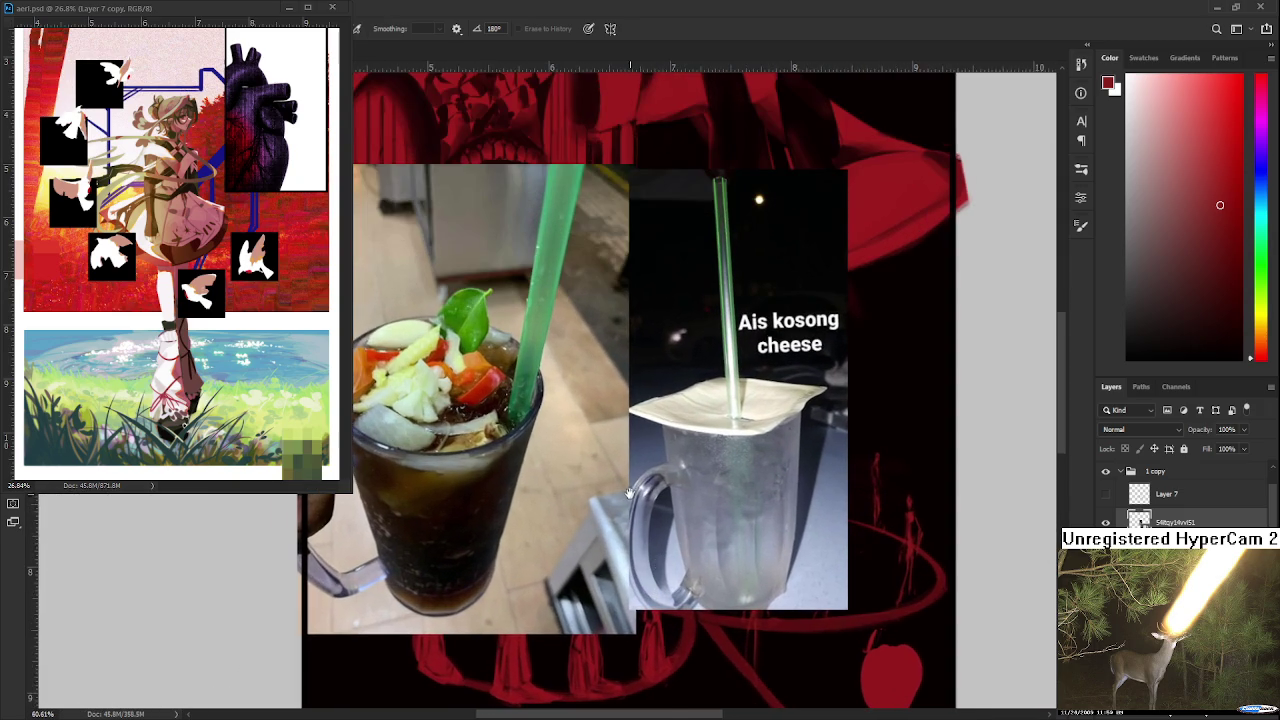
scroll(653, 520, down, 1)
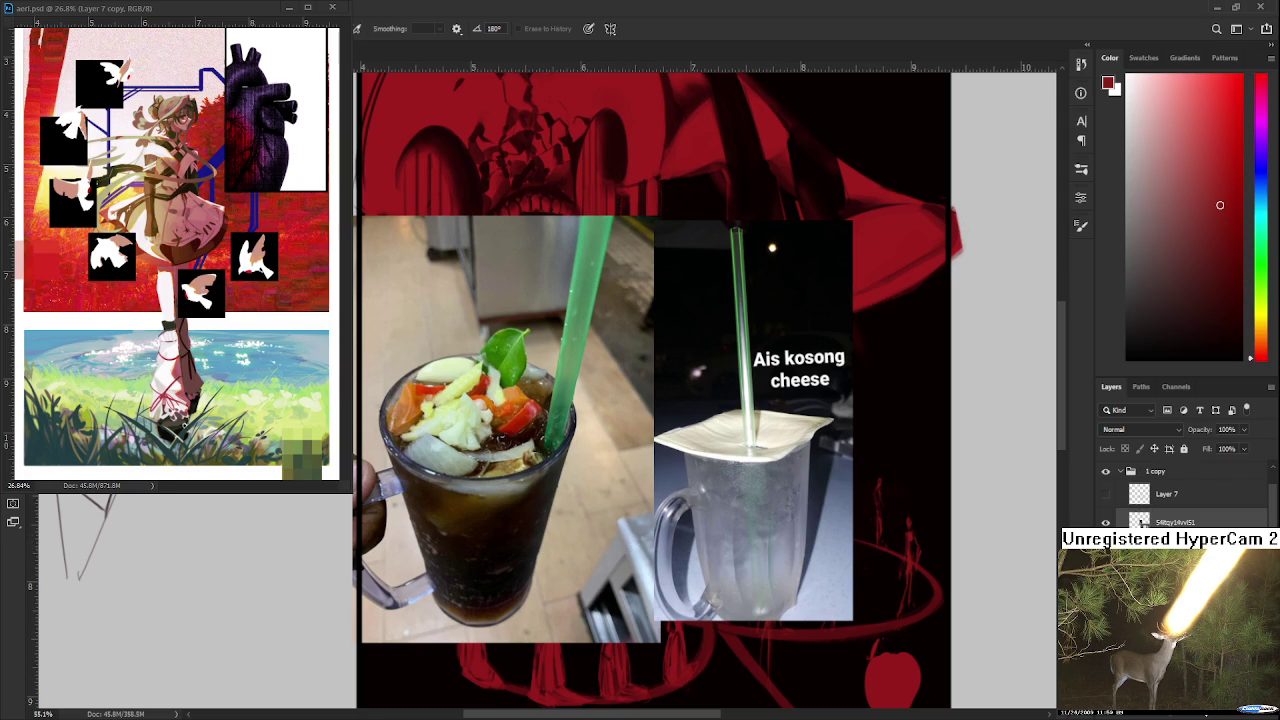
key(Delete)
Step: Paint two short red strokes forming a small rounded blob at the ring's front edge
scroll(641, 534, up, 5)
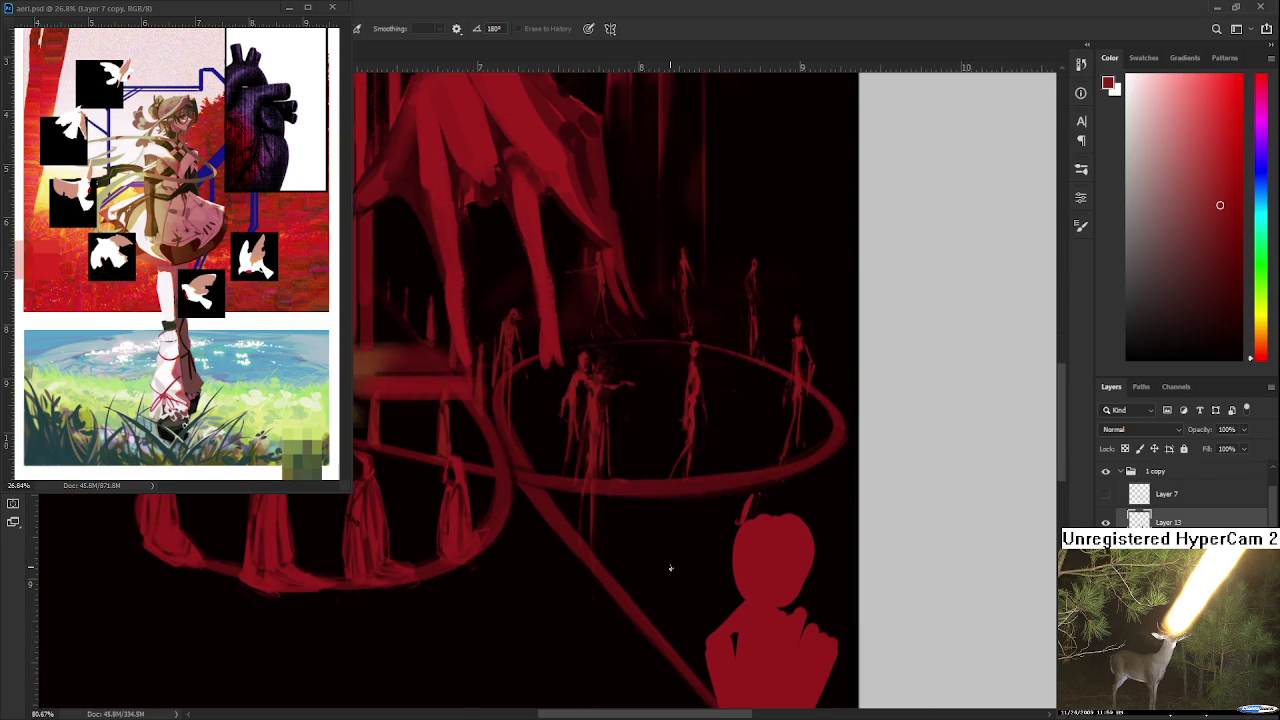
key(b)
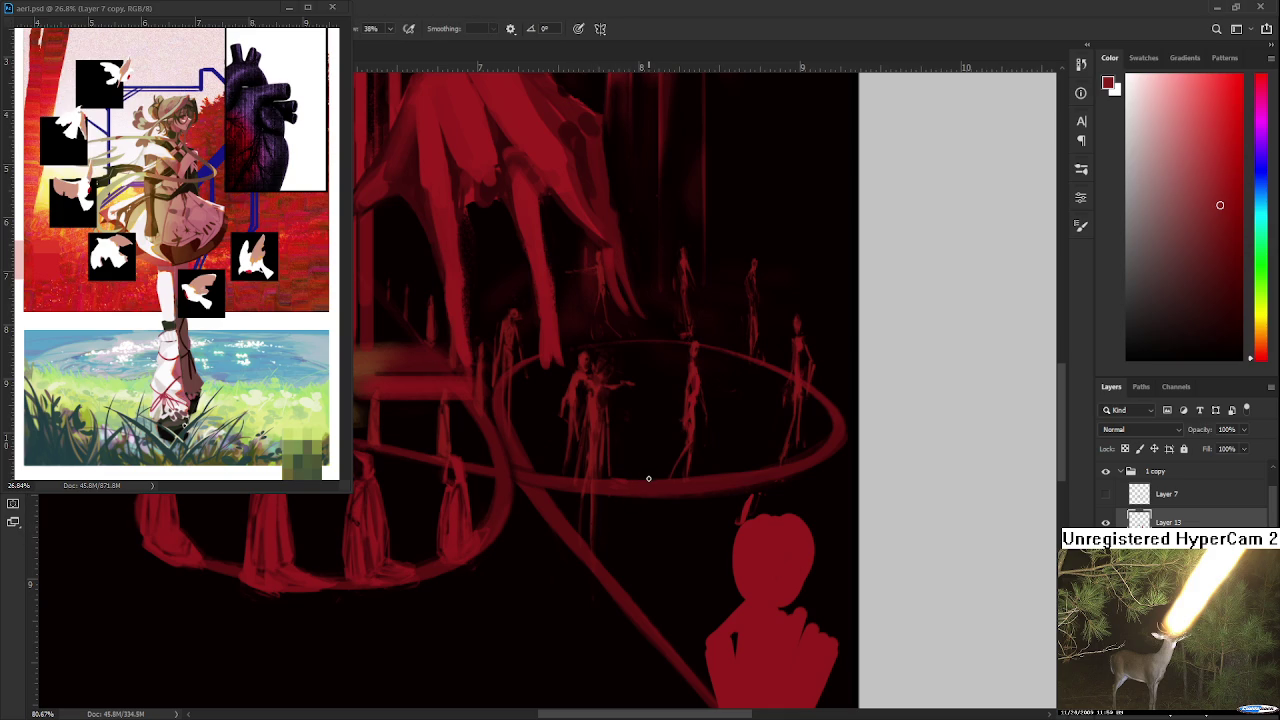
drag(650, 482, 660, 465)
drag(650, 470, 660, 458)
key(e)
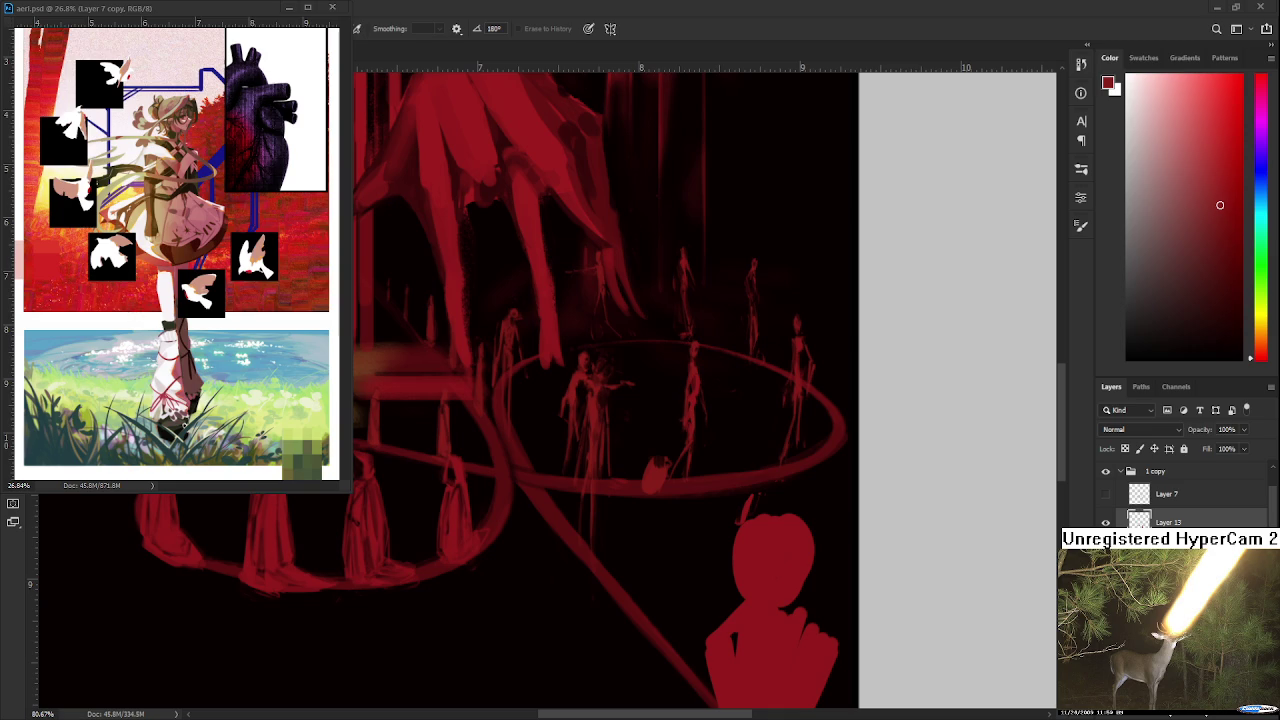
scroll(600, 555, right, 1)
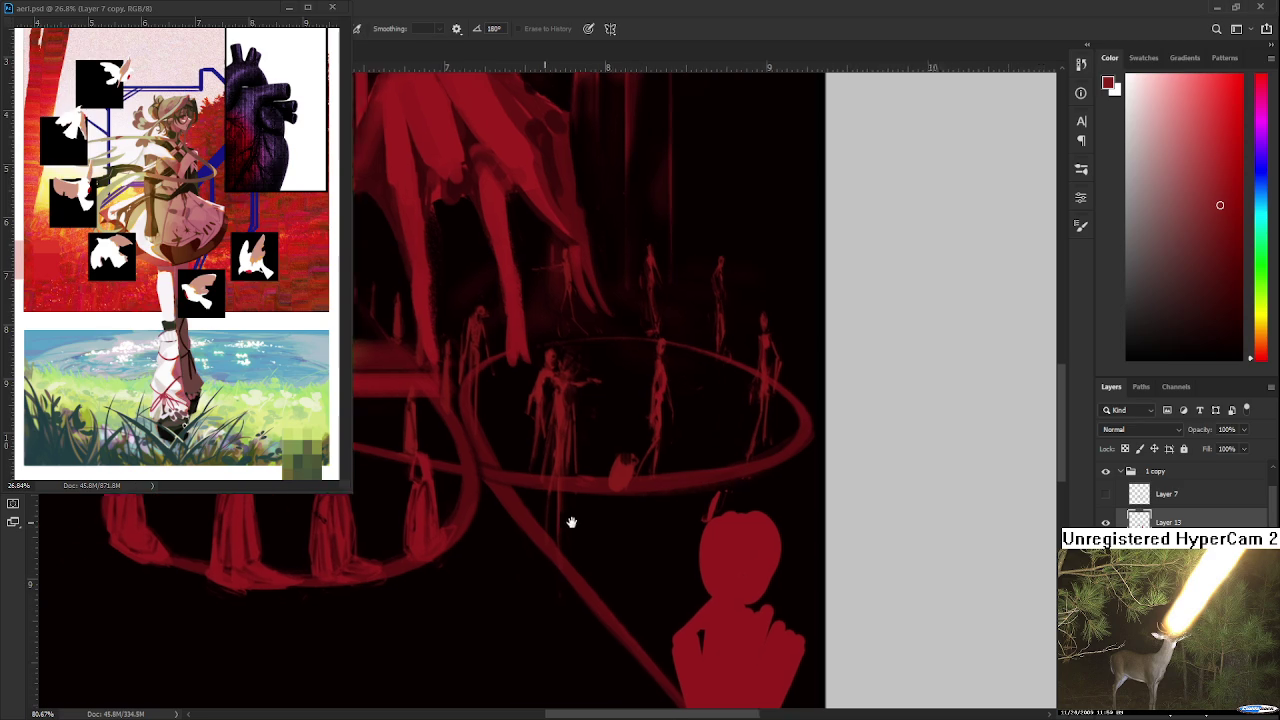
Step: Paint a stroke curving down-left from the small red blob at the ring's front
scroll(571, 523, right, 2)
key(b)
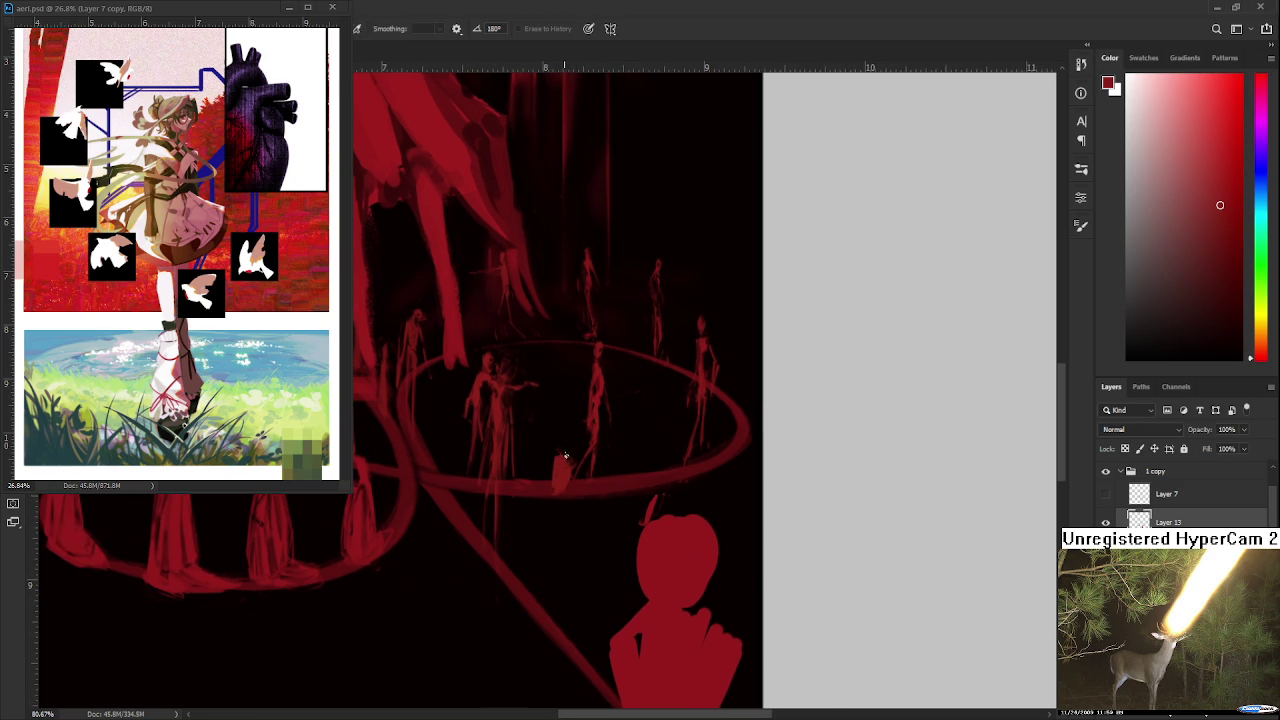
scroll(557, 486, down, 1)
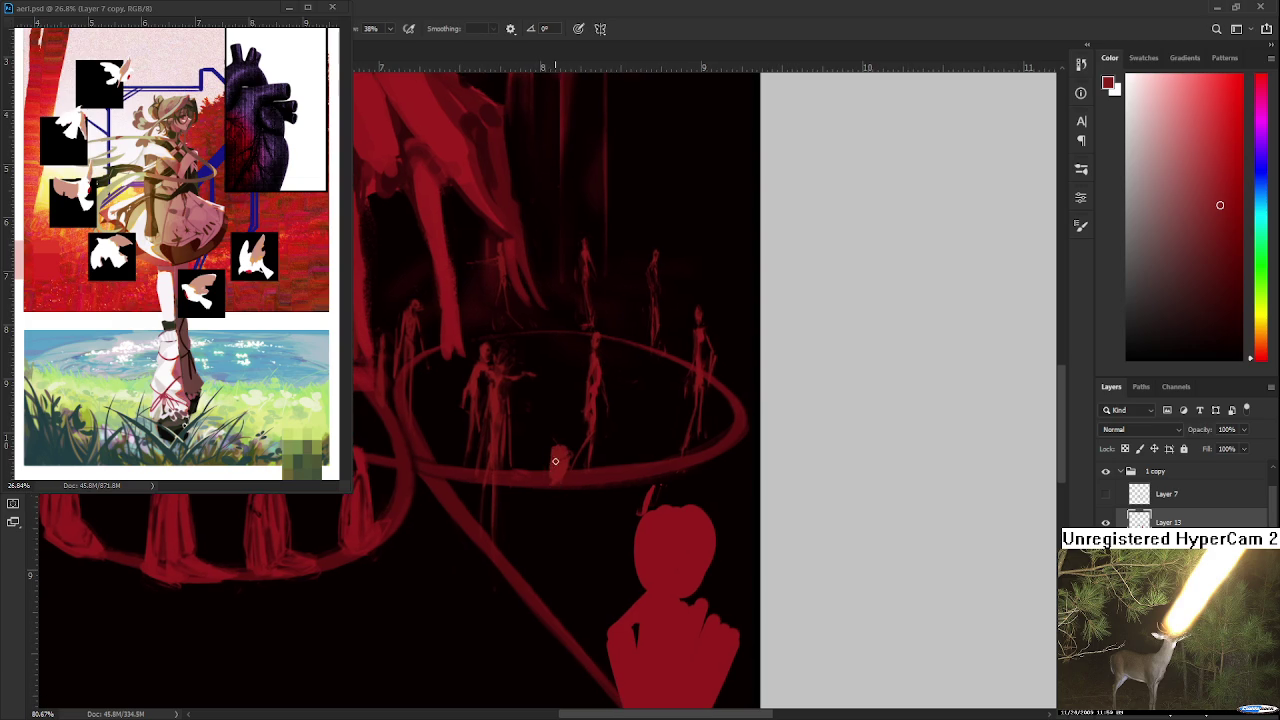
scroll(551, 457, left, 1)
mouse_move(578, 463)
mouse_down()
mouse_move(560, 483)
mouse_move(596, 481)
mouse_move(560, 489)
mouse_move(554, 522)
mouse_move(567, 513)
mouse_up()
Step: Trim the new stroke with the Eraser and repaint to shape the small seated figure
key(e)
key(b)
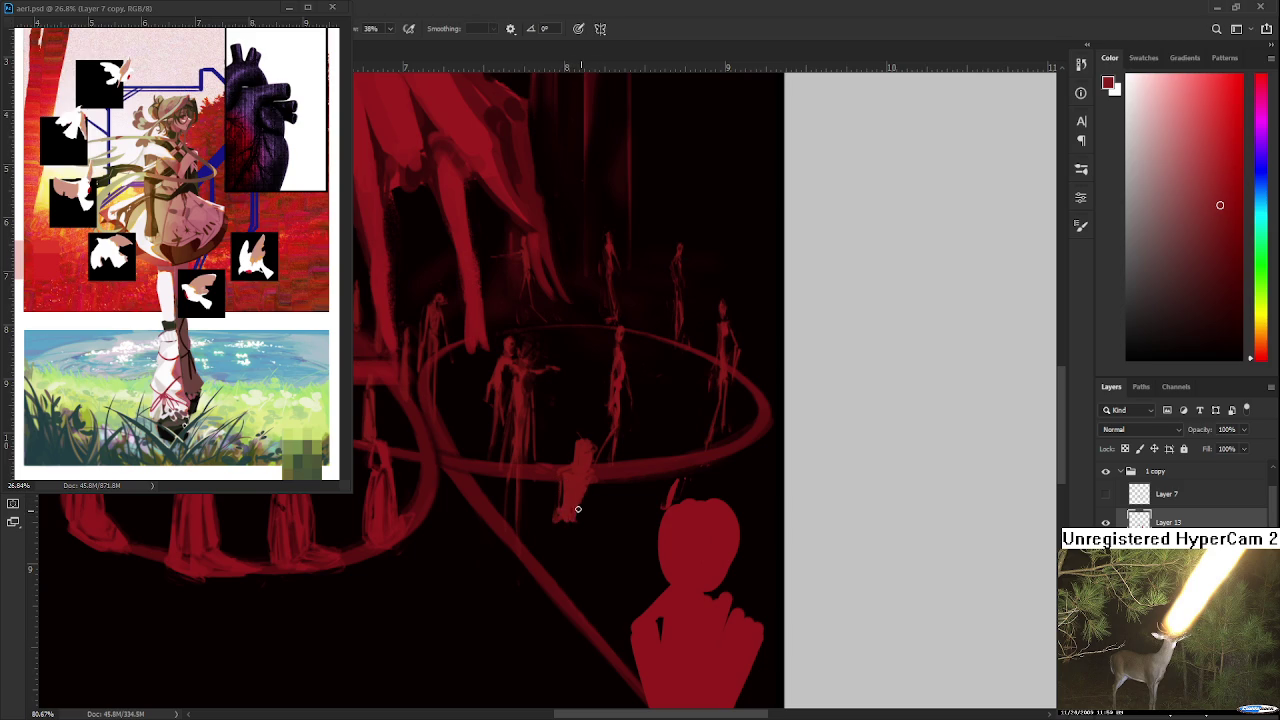
key(e)
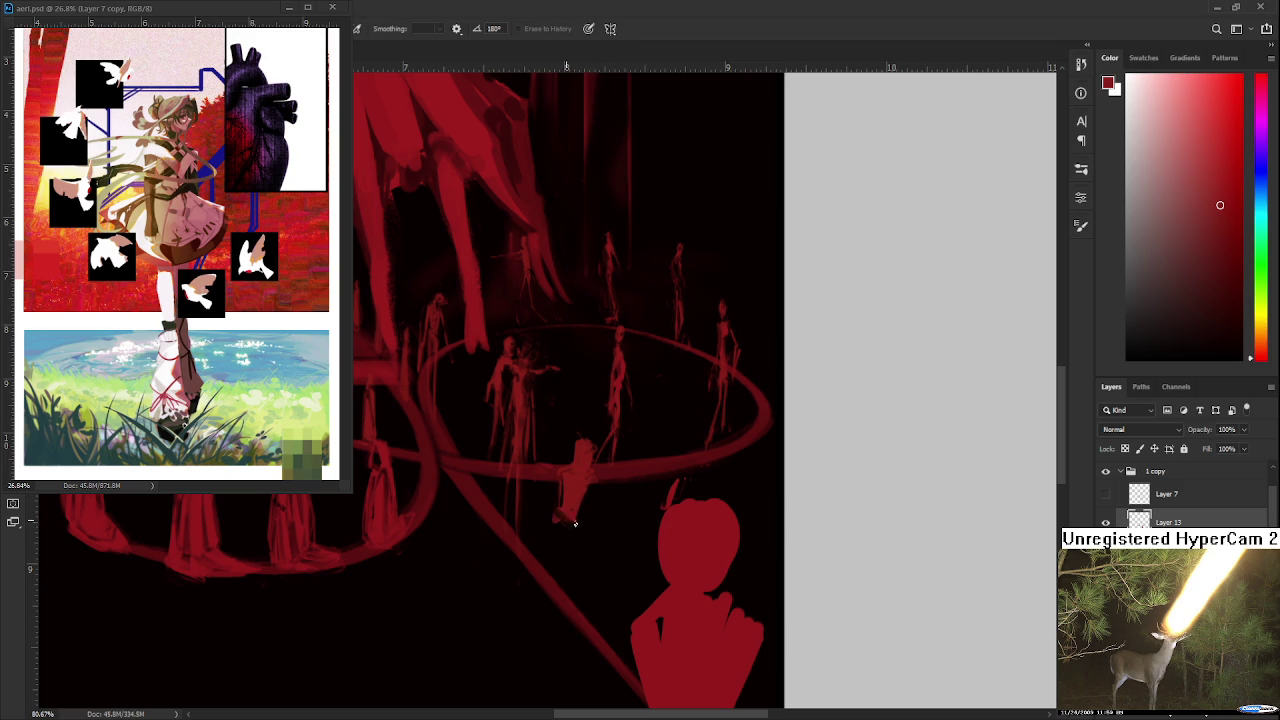
key(b)
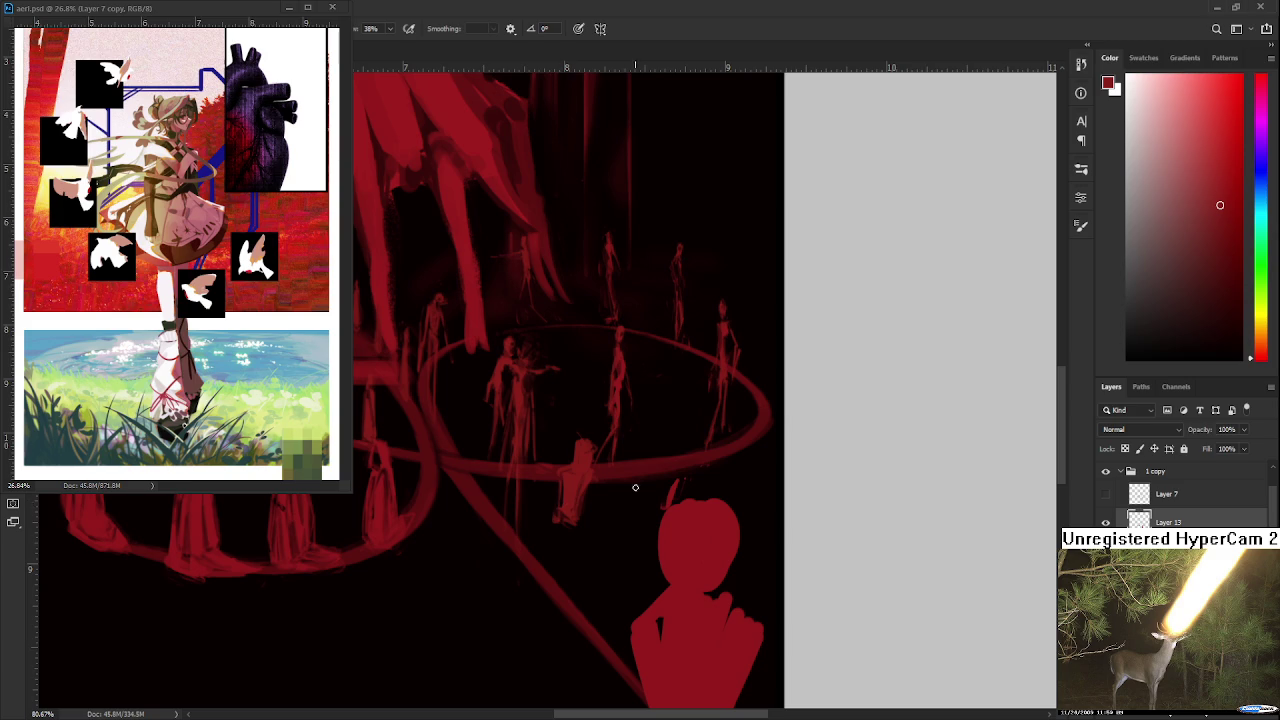
drag(594, 482, 602, 435)
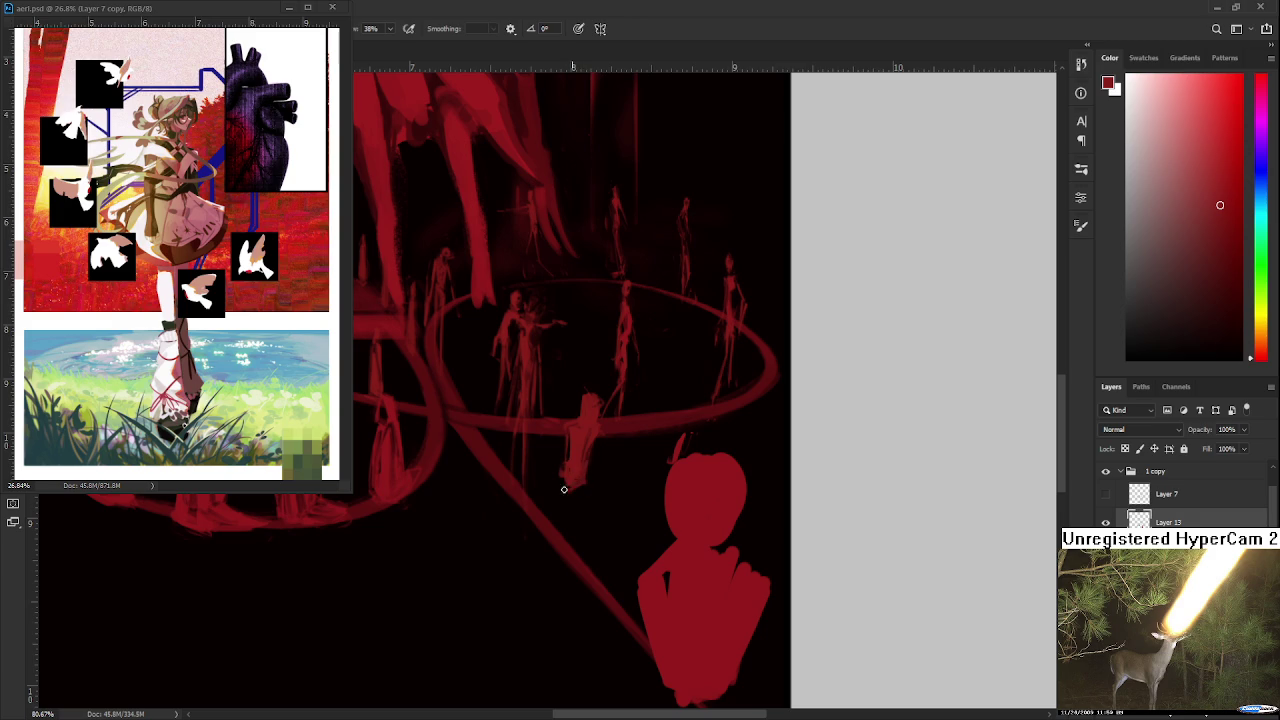
Step: Repaint and erase back to history to refine the small figure's lower body at the ring's front
key(e)
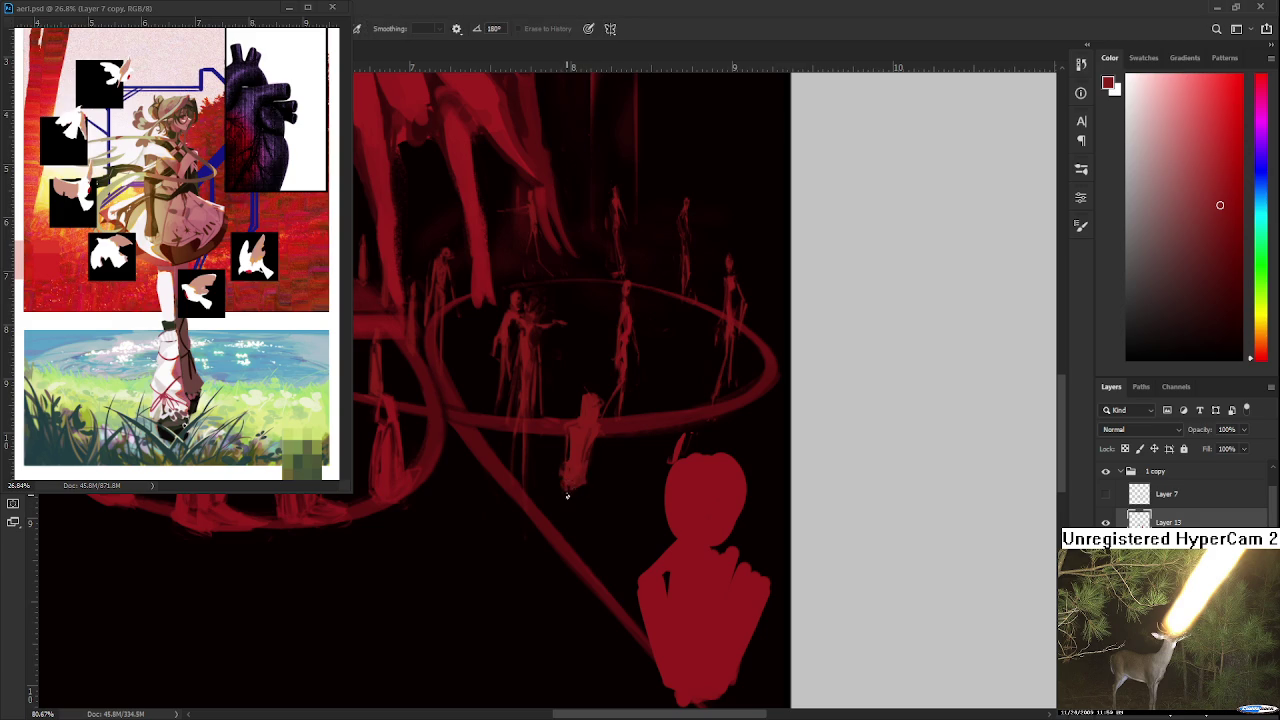
key(b)
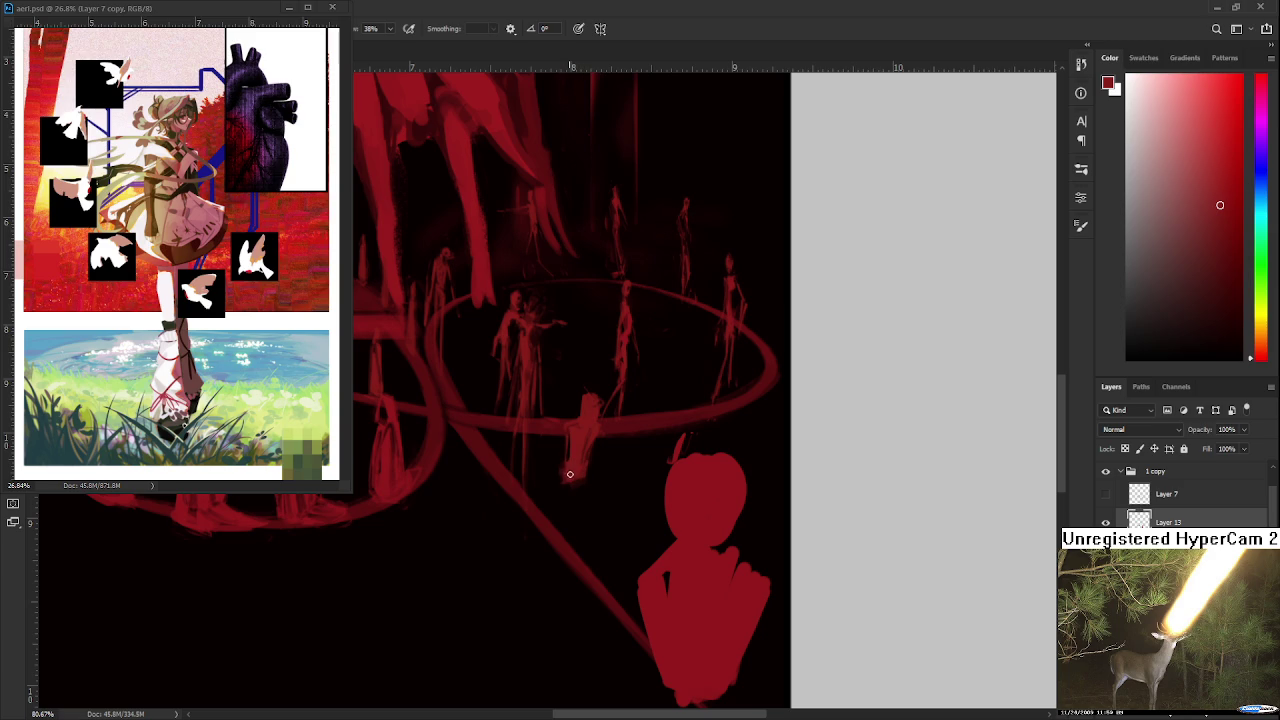
key(e)
key(b)
drag(549, 455, 542, 433)
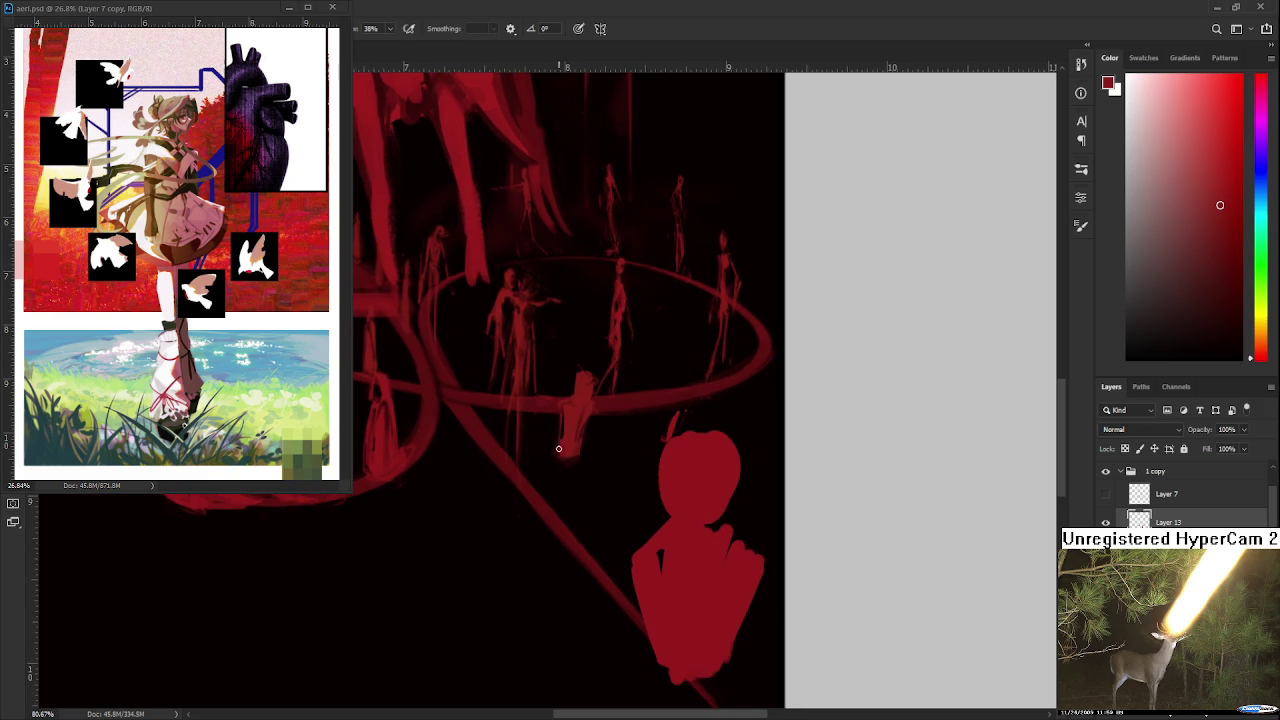
key(e)
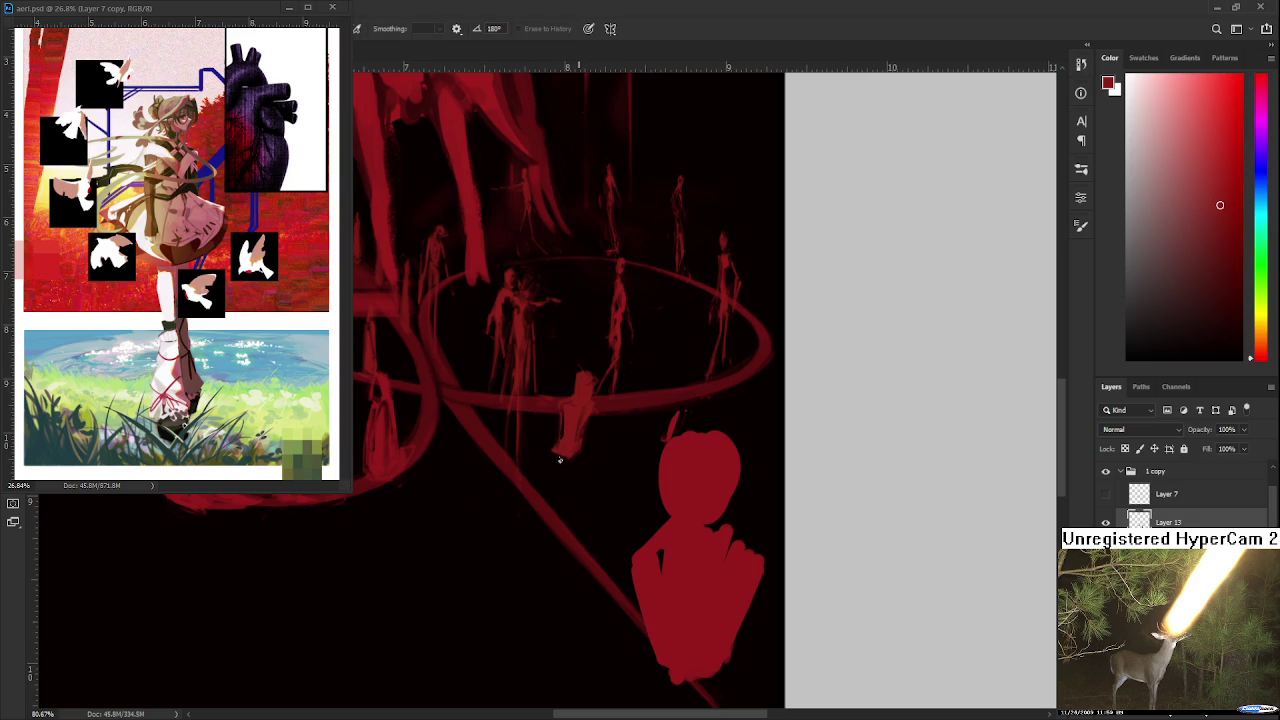
key(b)
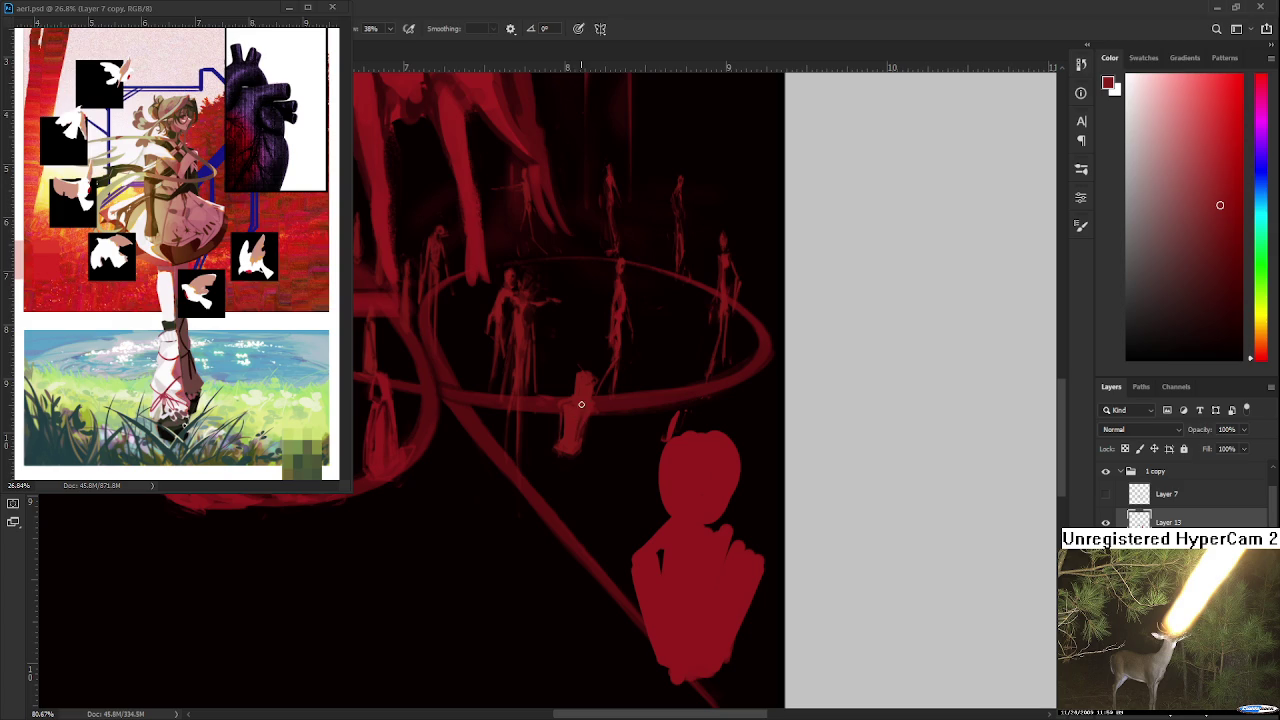
key(e)
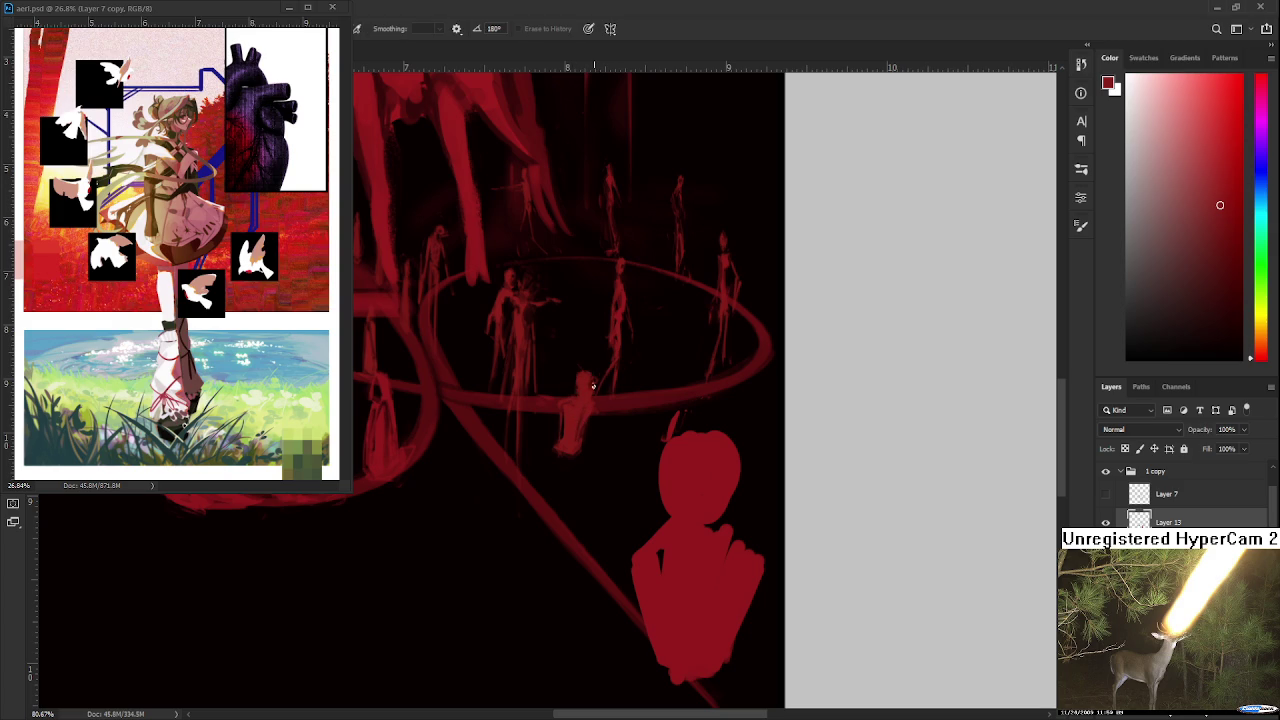
key(b)
key(e)
Step: Add a small stroke at the seated figure's base and trim it with Erase to History
drag(547, 438, 551, 457)
key(b)
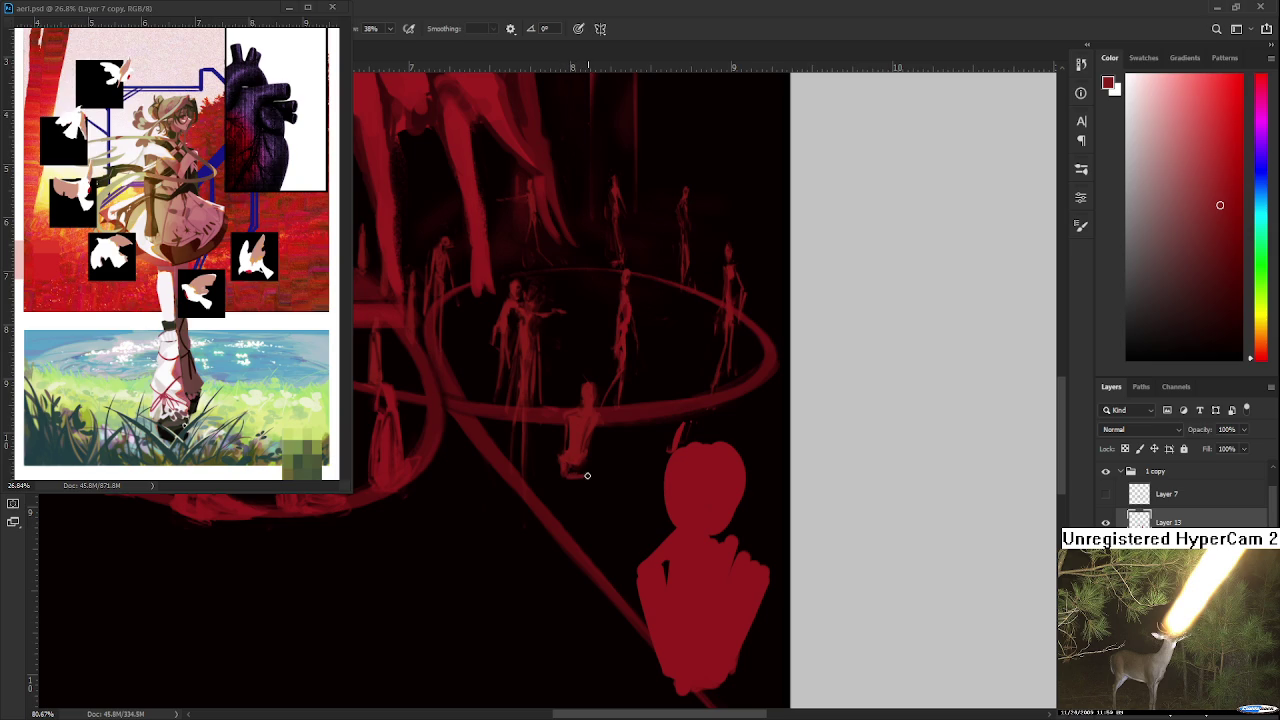
drag(572, 477, 585, 472)
key(e)
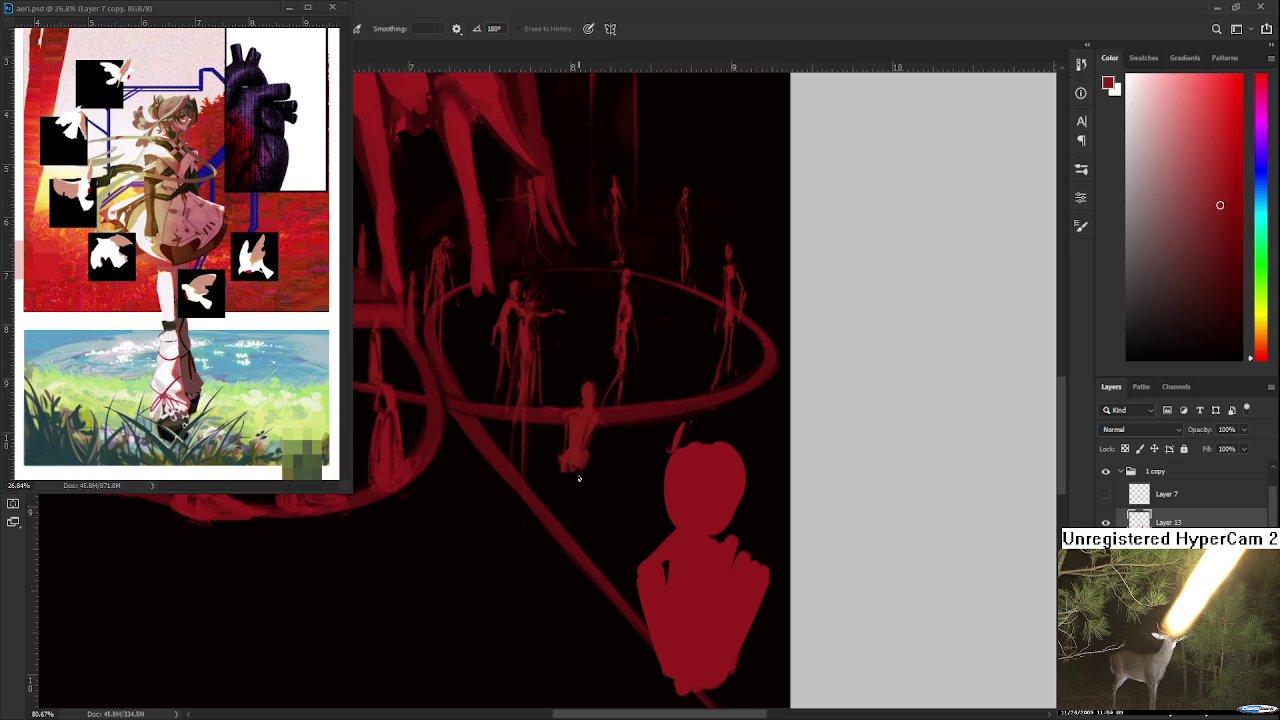
key(b)
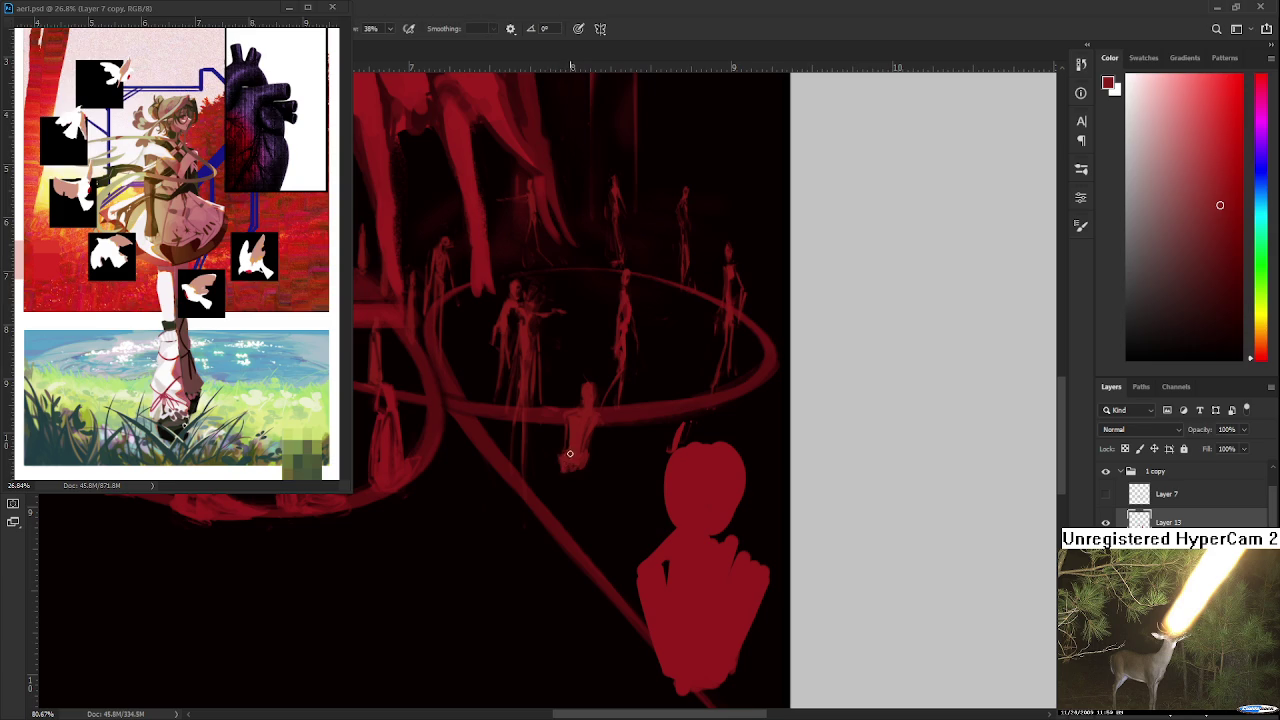
key(e)
key(b)
key(e)
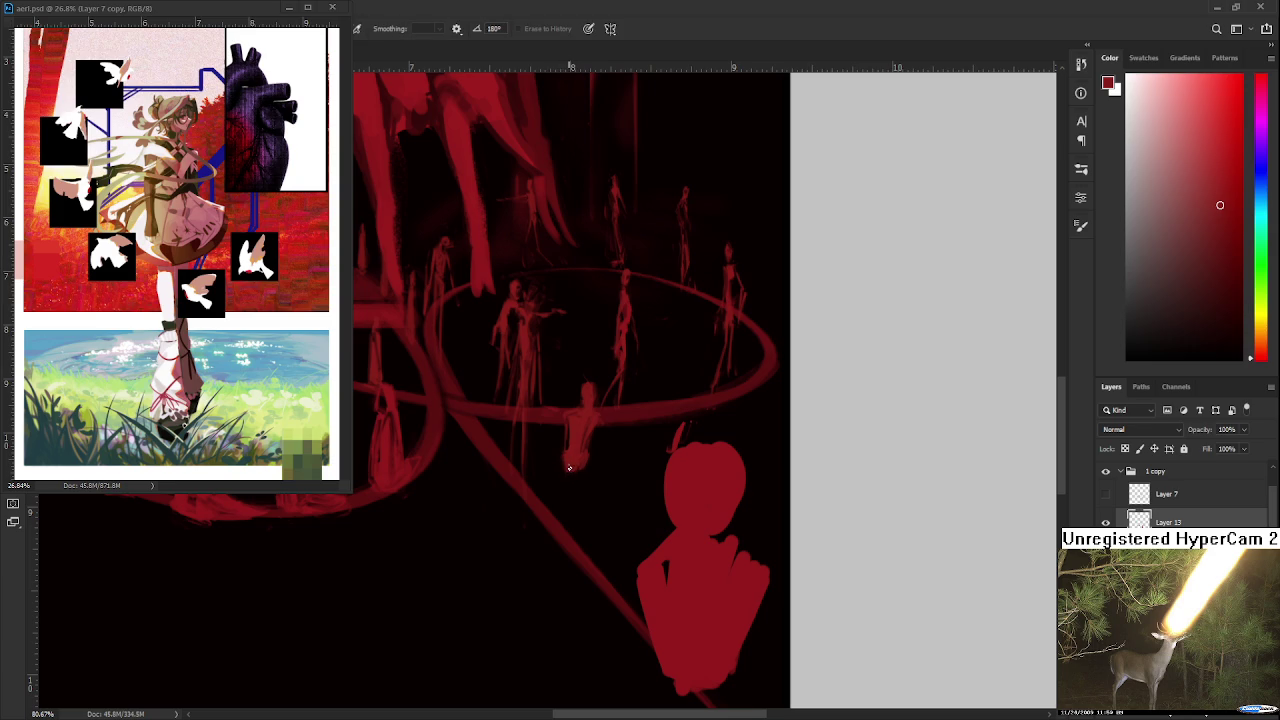
key(b)
key(e)
key(b)
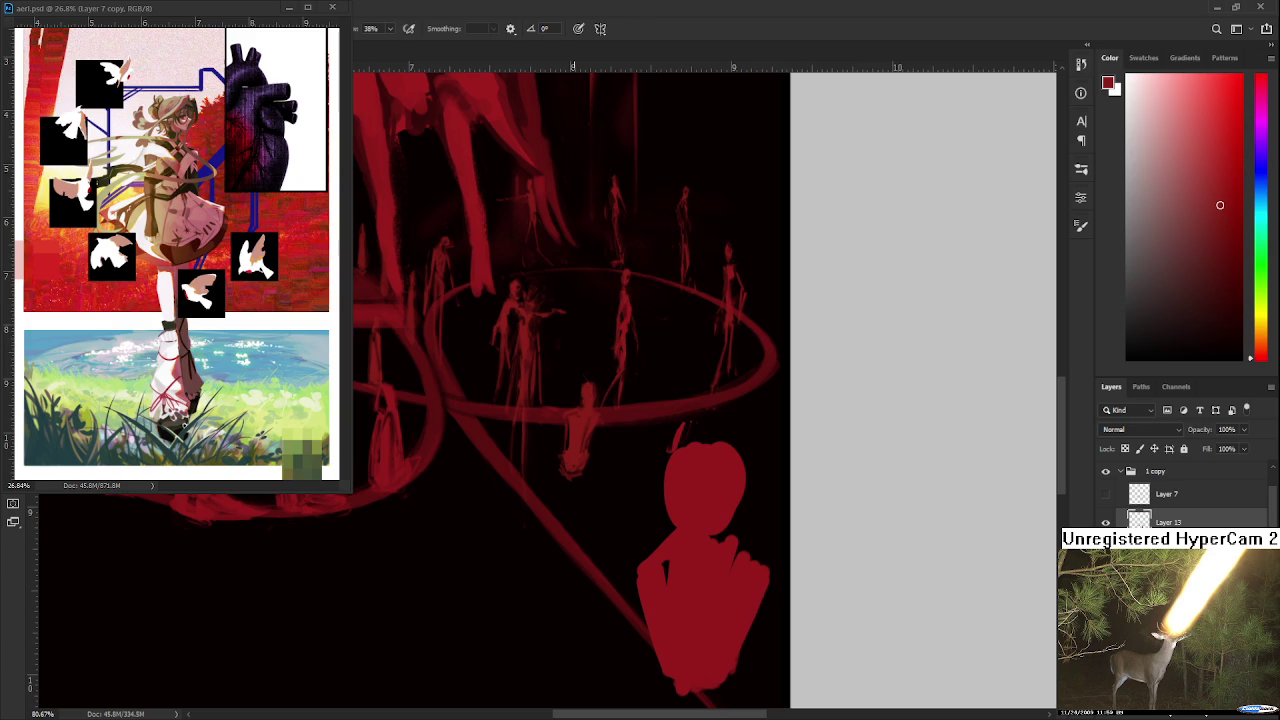
key(e)
key(b)
key(e)
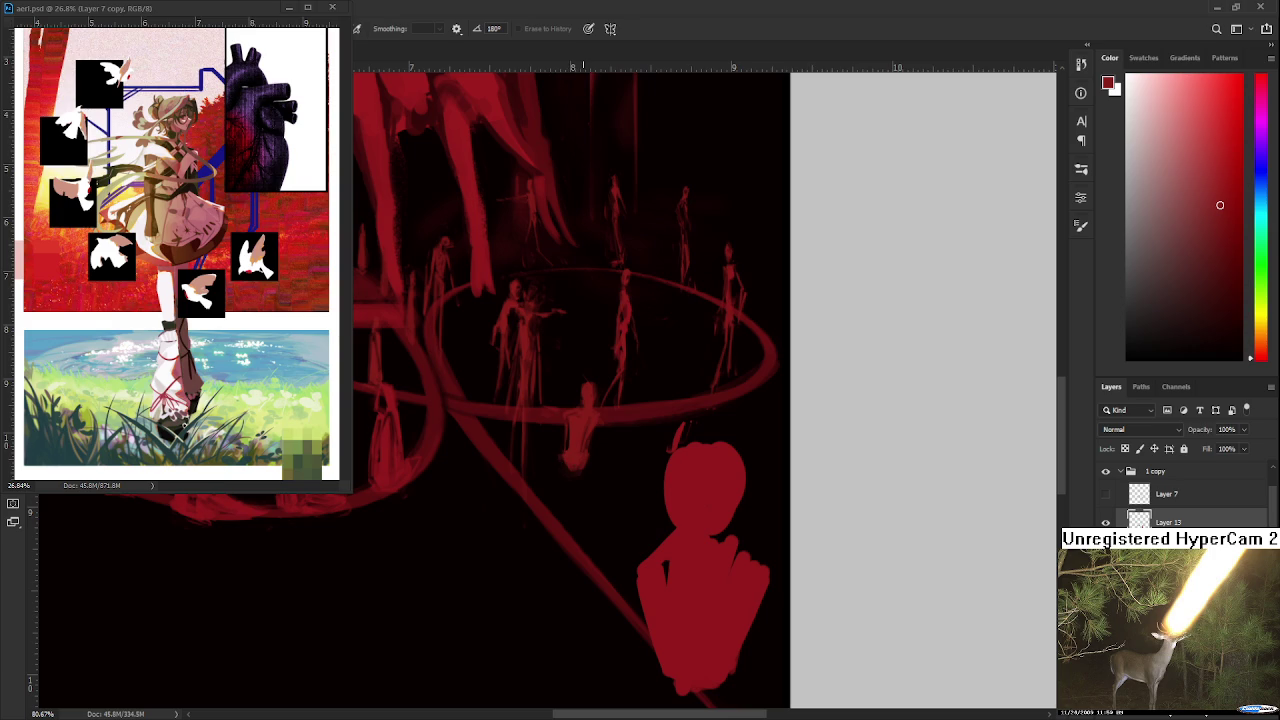